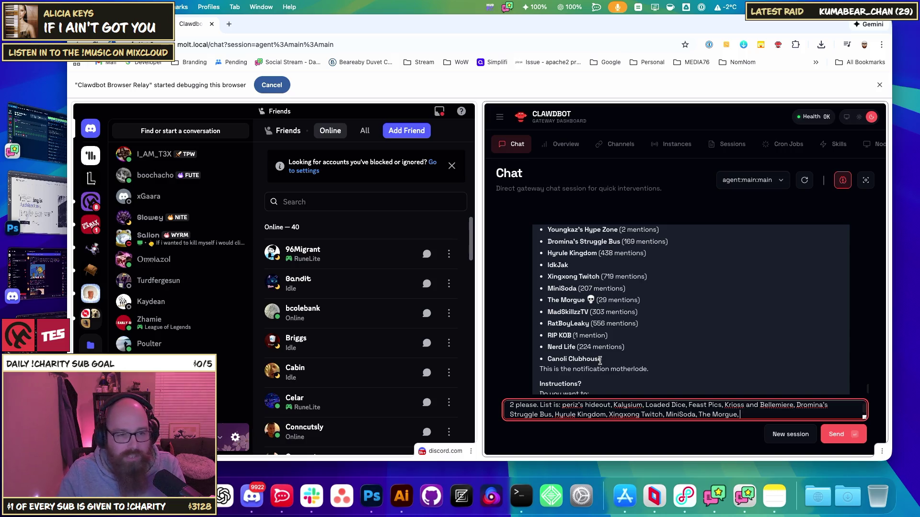
Copy the Canoli Clubhouse and Nerd Life server names from the bot's list into the reply
left_click(556, 359)
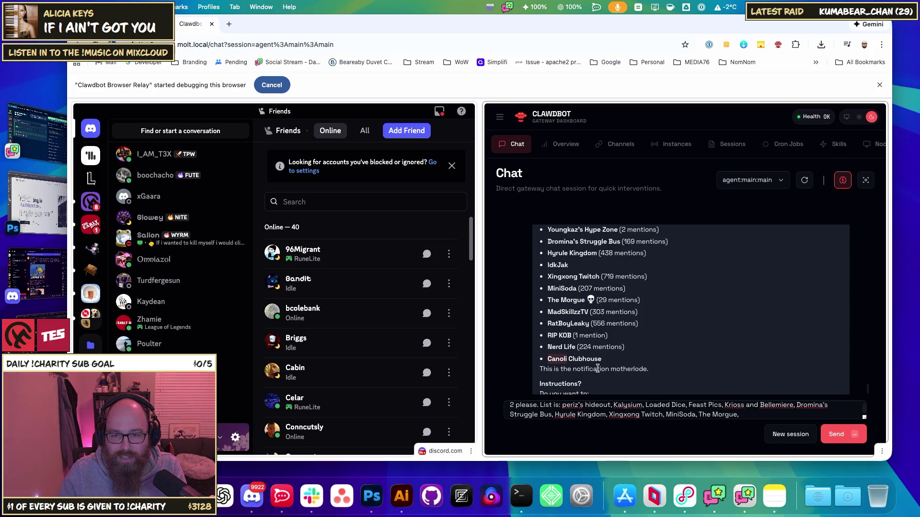
key("ctrl+c")
left_click(756, 417)
key("ctrl+v")
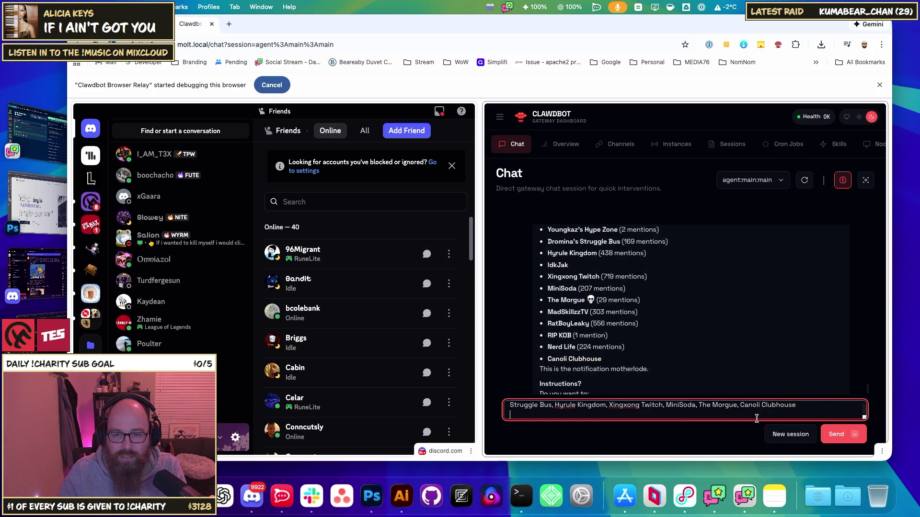
key("BackSpace")
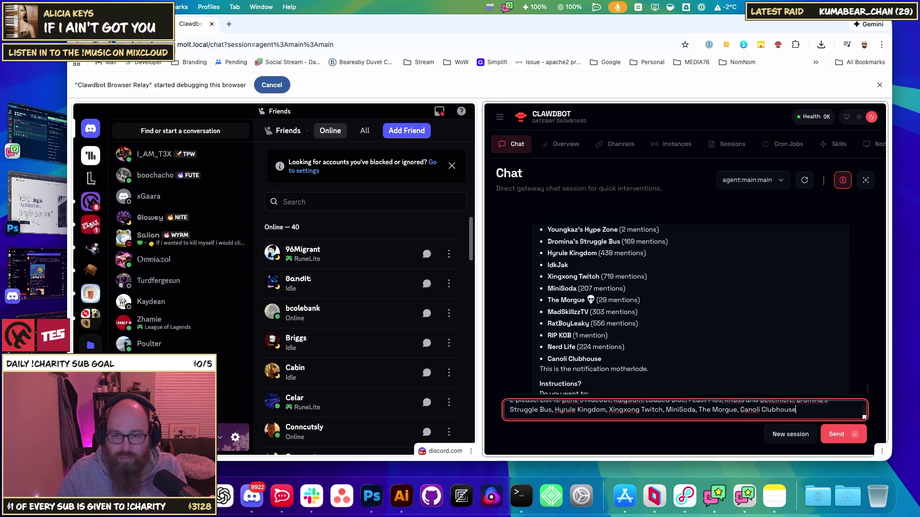
type(",")
left_click_drag(549, 348, 576, 348)
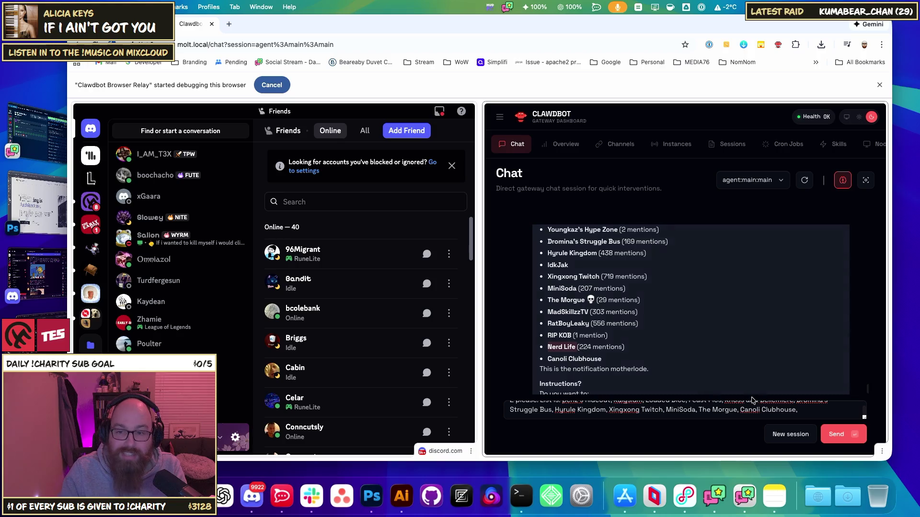
left_click(748, 408)
key("super+v")
Finish the reply asking to mute the remaining streamers and mark unread, then send it
scroll(621, 364, "down", 1)
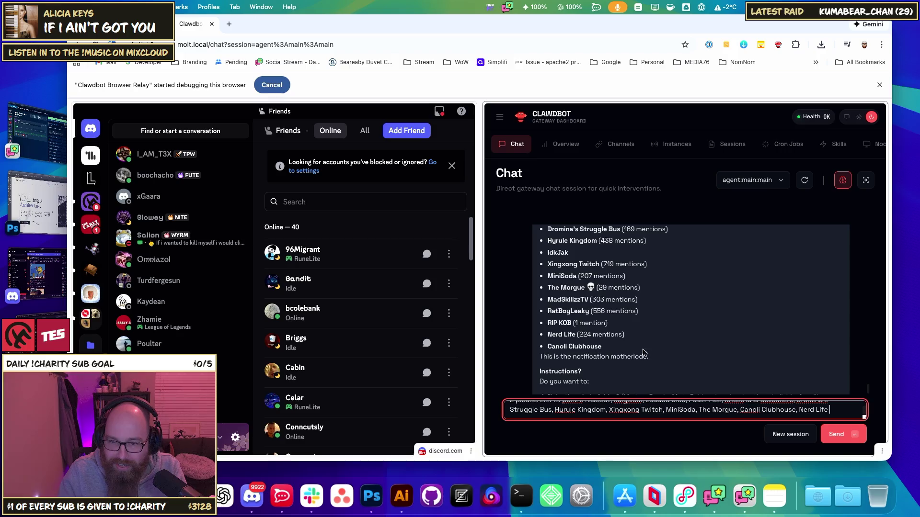
scroll(600, 359, "down", 1)
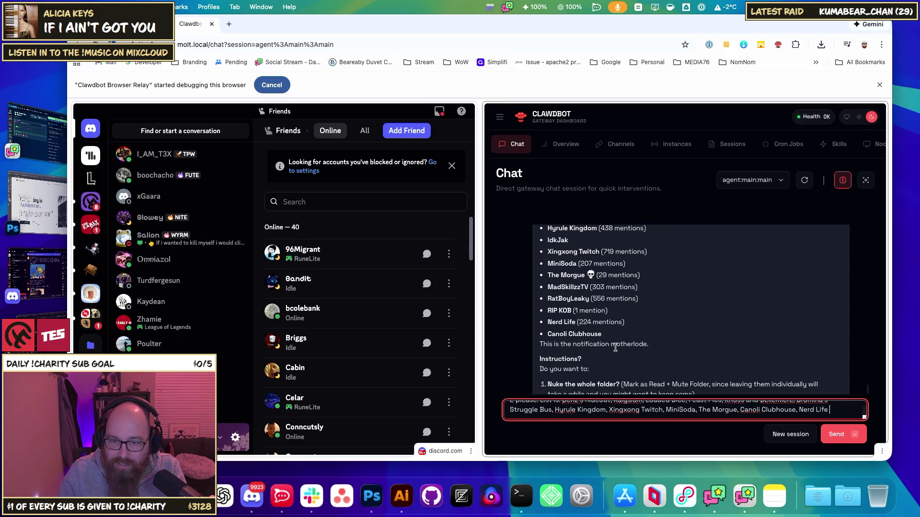
scroll(554, 364, "down", 5)
type(". M")
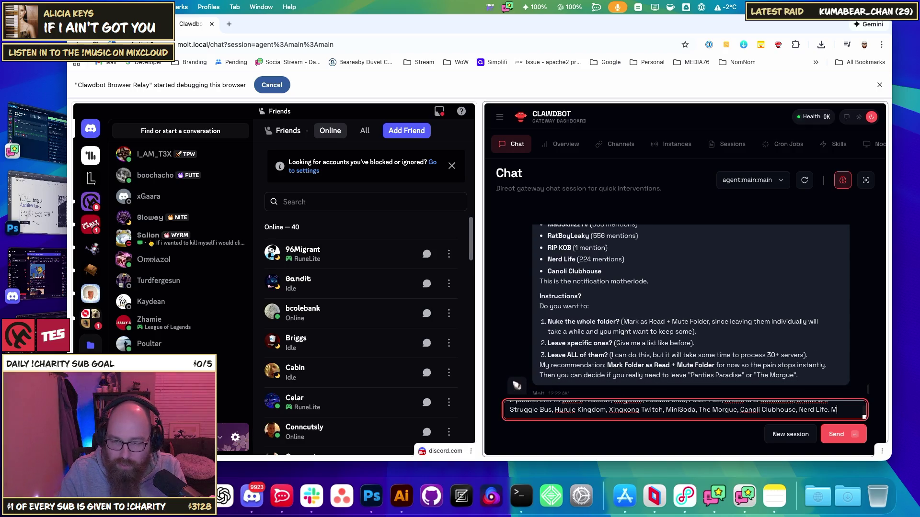
type("ute the rest")
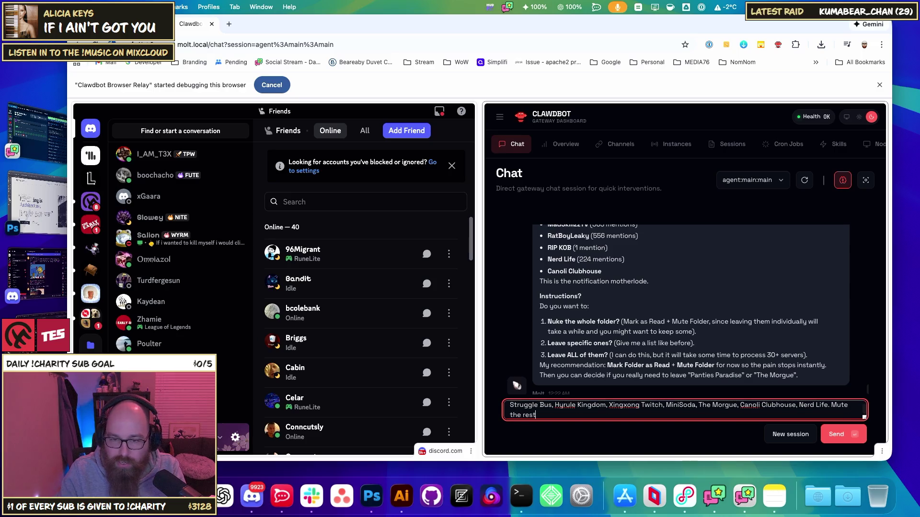
type(" of the streamers and ")
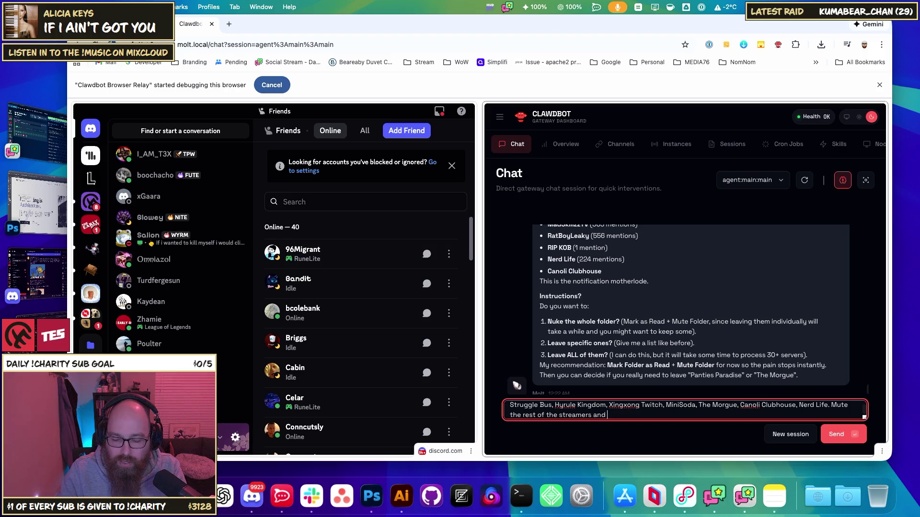
type("mark unread. ")
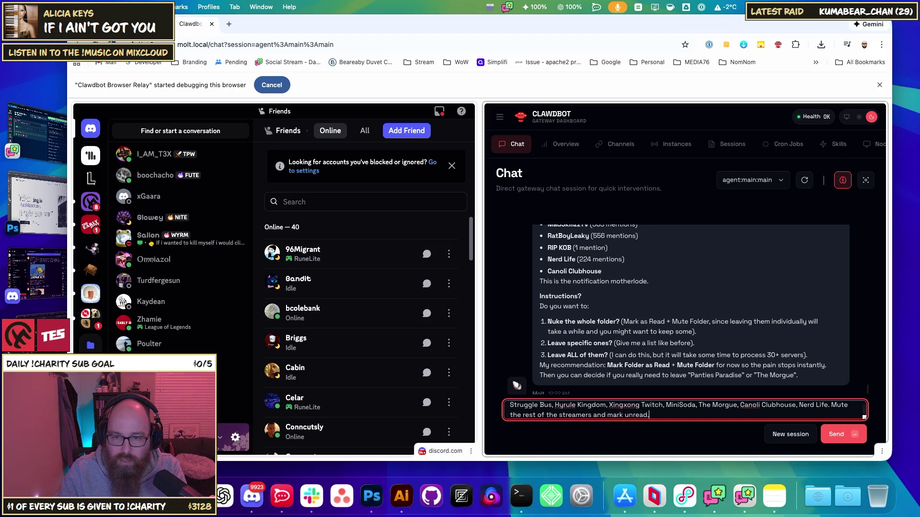
type("Thanks a mill")
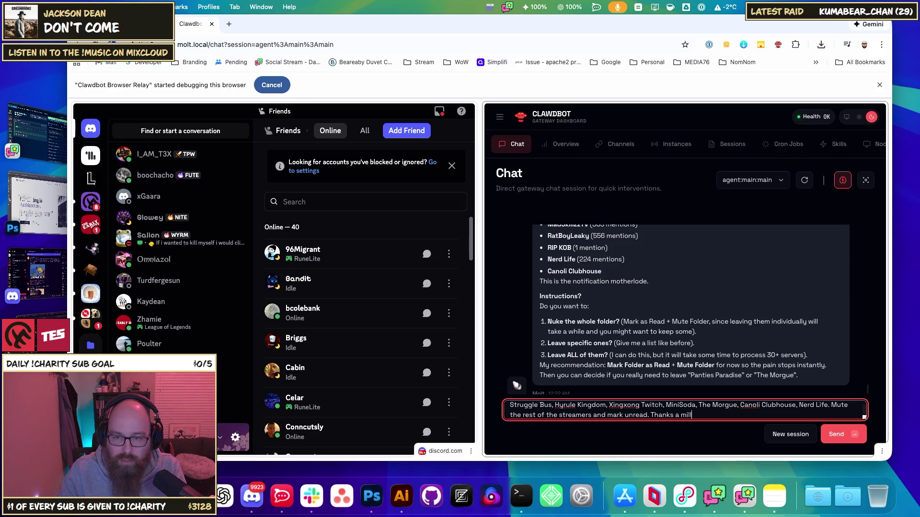
type("ion!")
key("Return")
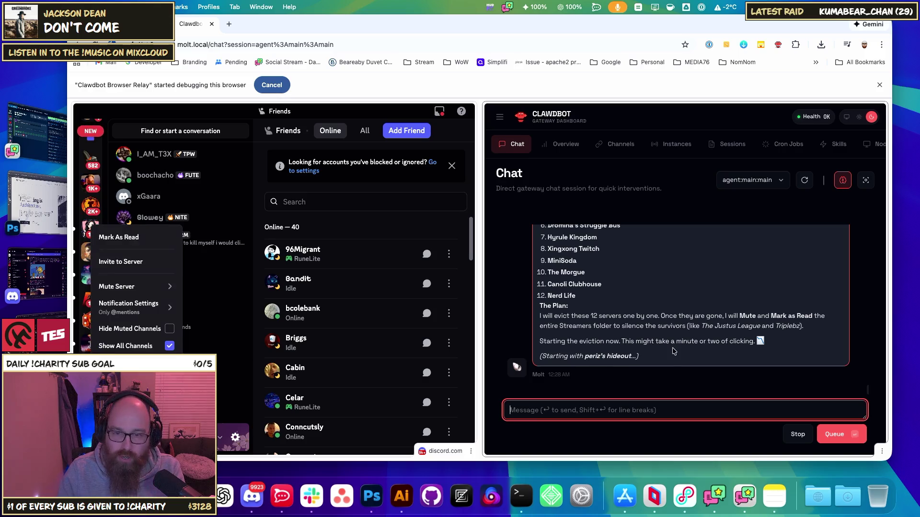
Scroll up through the chat to follow Clawdbot beginning to leave the servers
scroll(713, 316, "up", 5)
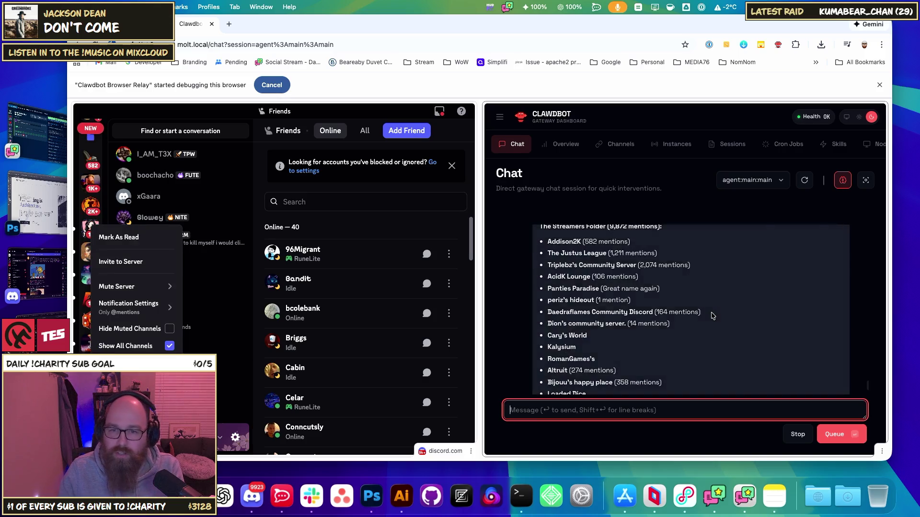
scroll(718, 318, "up", 10)
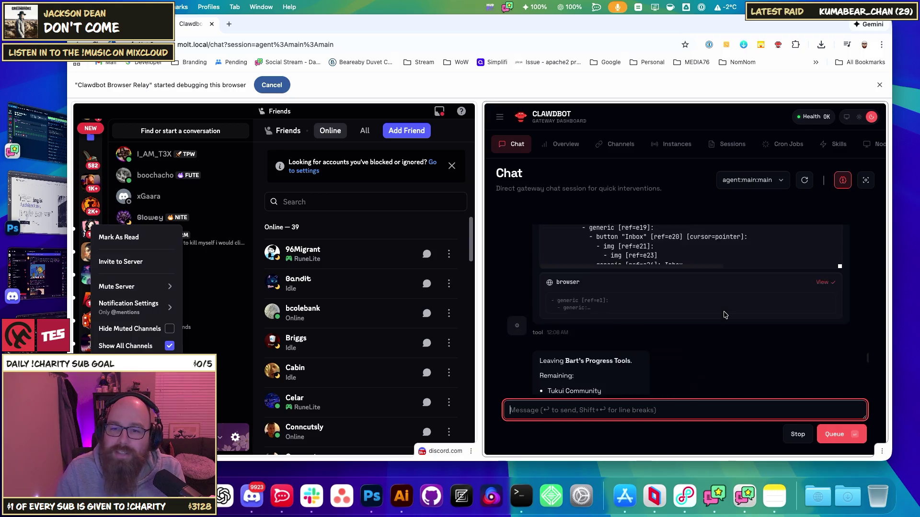
scroll(725, 318, "up", 5)
scroll(730, 311, "up", 5)
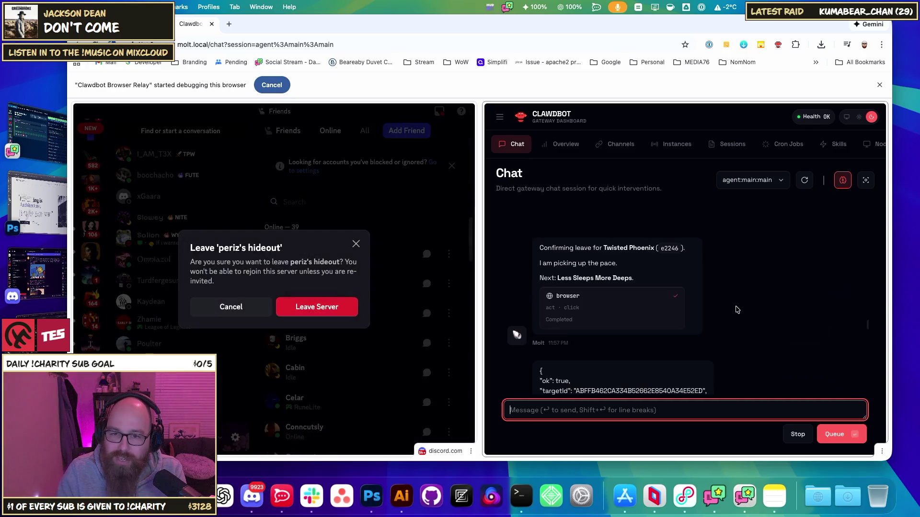
scroll(737, 309, "up", 1)
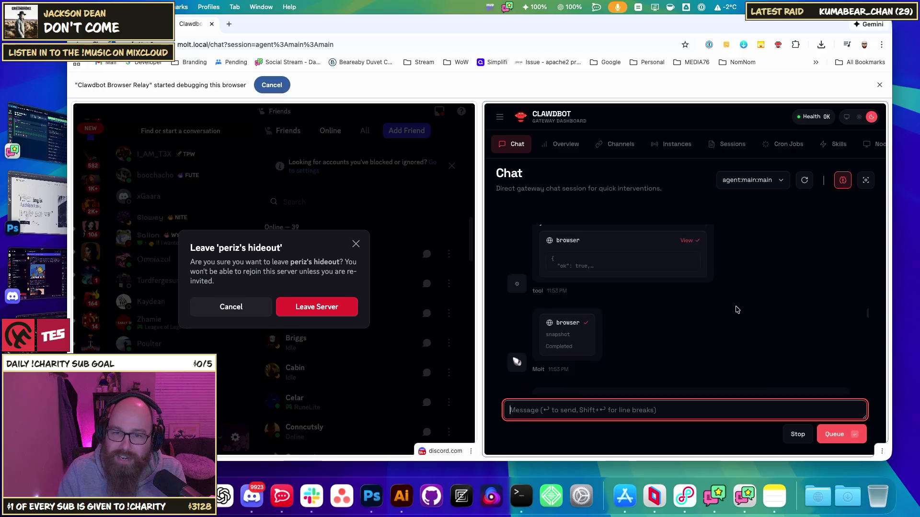
scroll(737, 306, "down", 2)
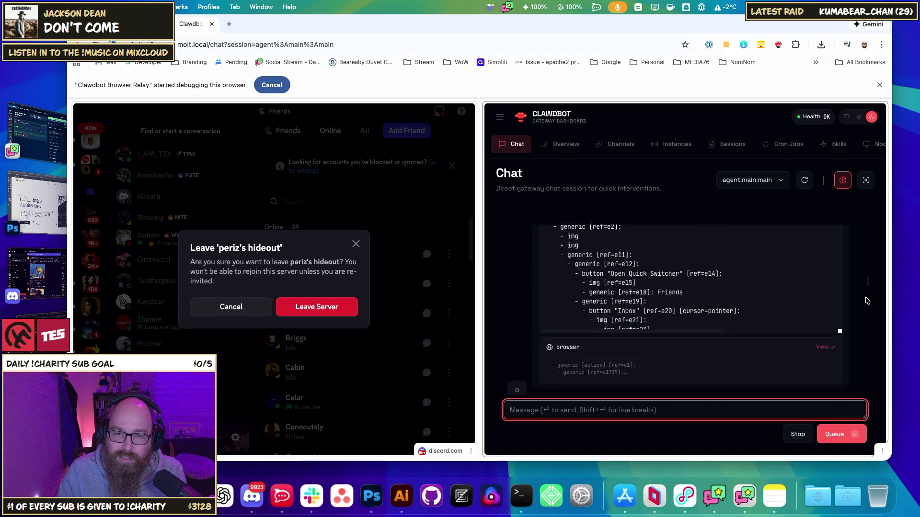
scroll(857, 306, "up", 10)
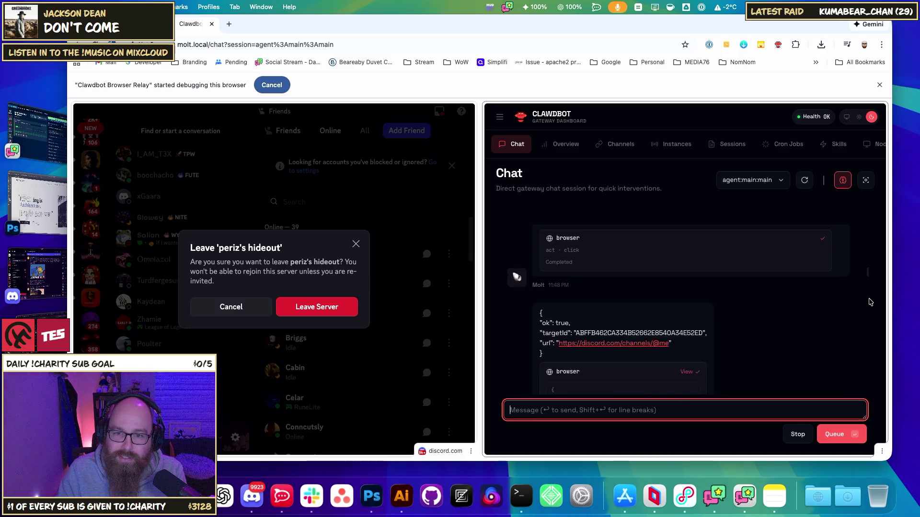
scroll(843, 317, "down", 10)
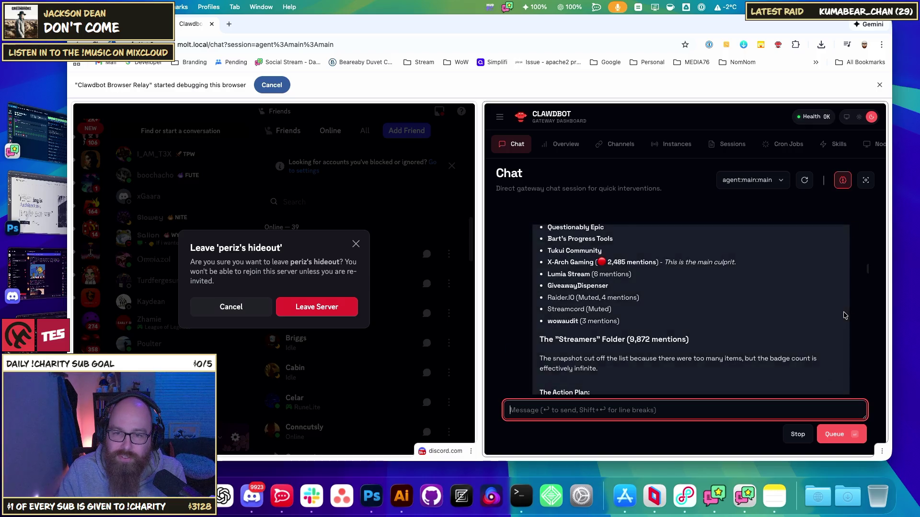
scroll(846, 316, "up", 2)
scroll(641, 305, "up", 1)
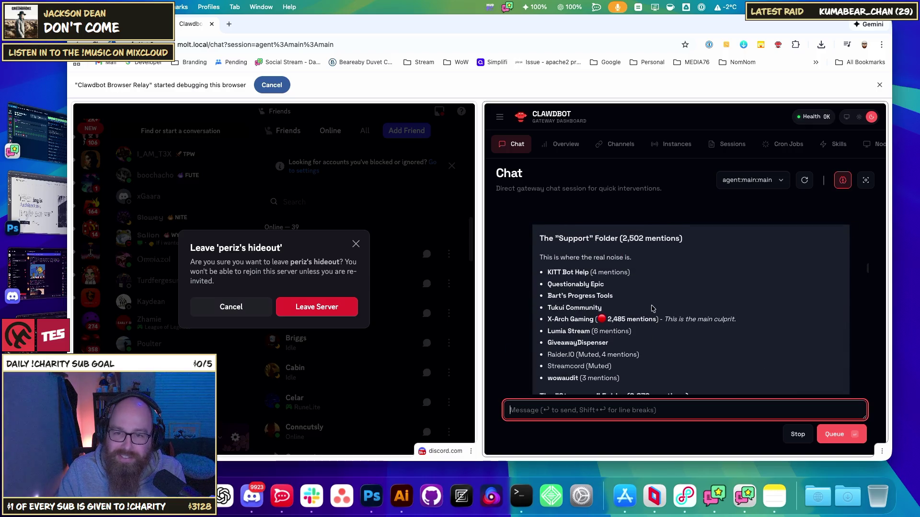
scroll(835, 342, "up", 10)
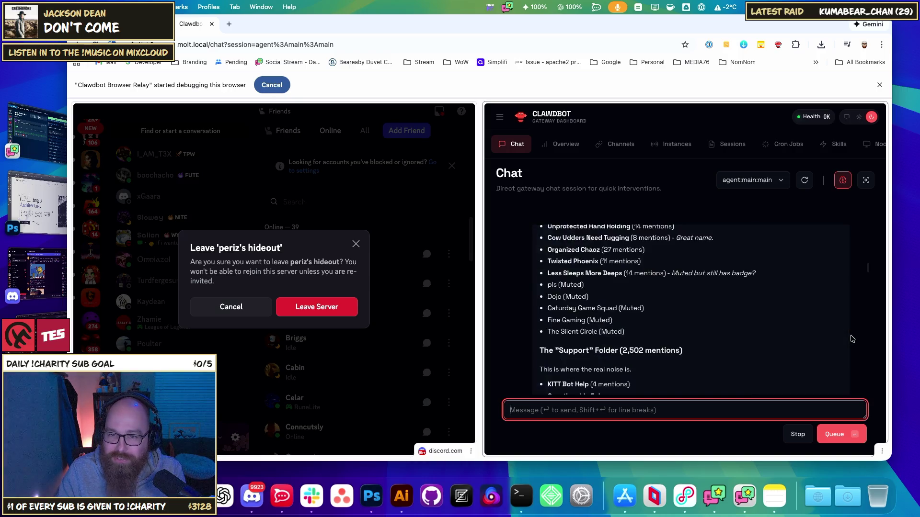
triple_click(615, 340)
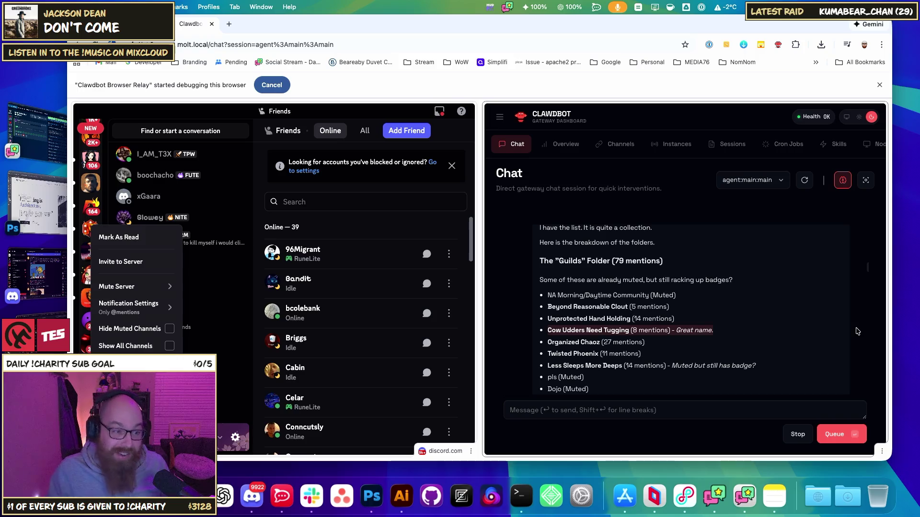
key("super+Tab")
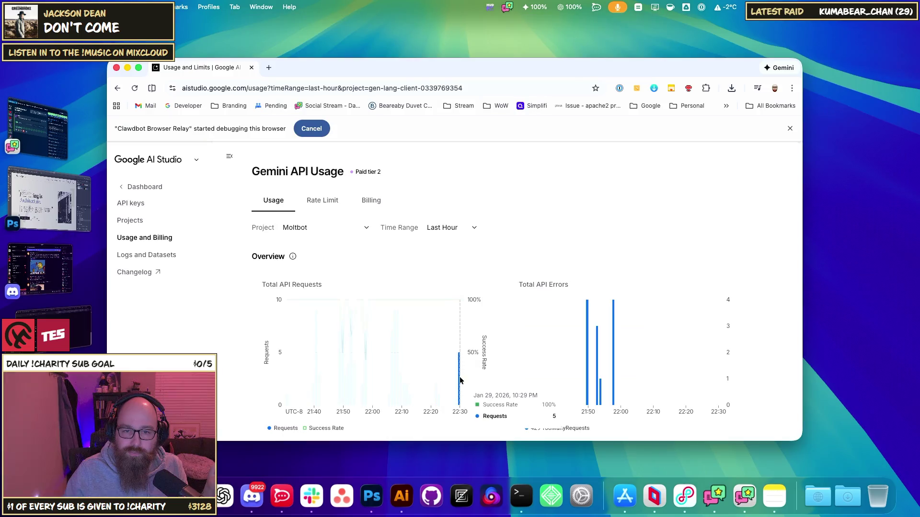
Show the Gemini API rate limits via Billing, then bring up the TPM column heading's context menu
left_click(368, 205)
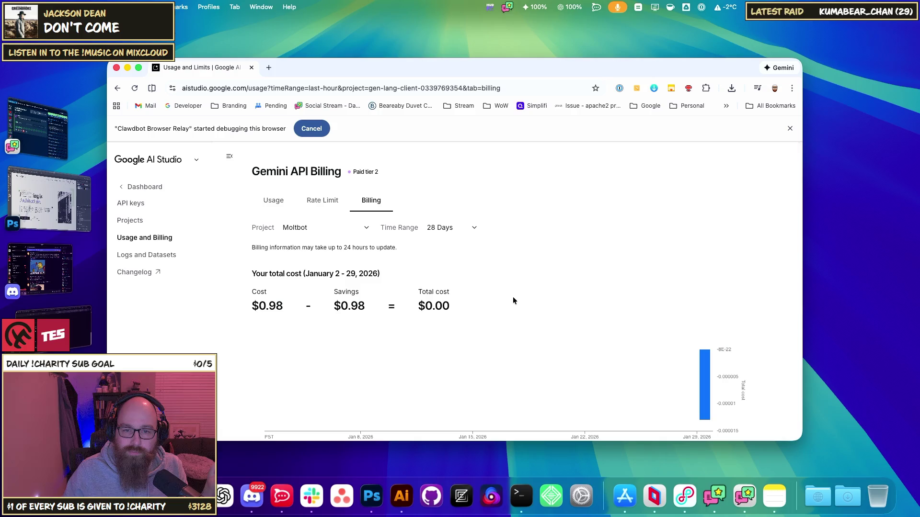
left_click(320, 201)
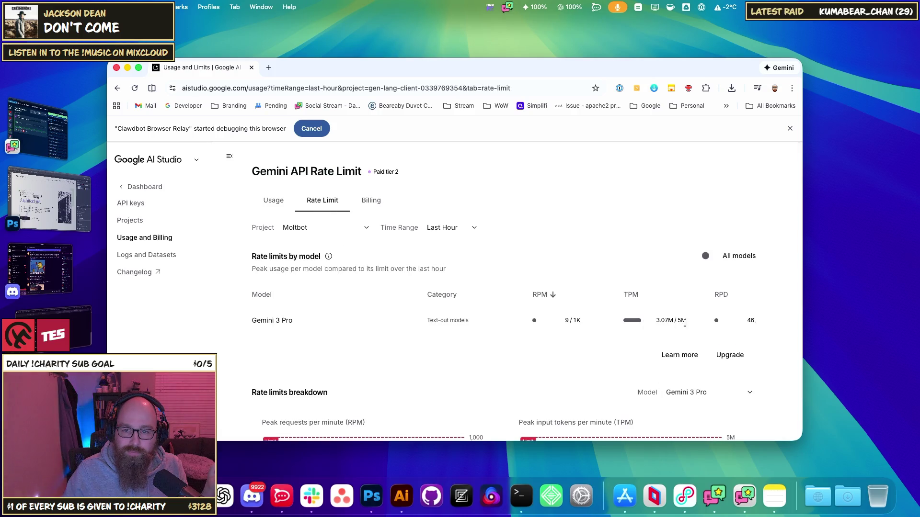
right_click(632, 299)
mouse_move(665, 421)
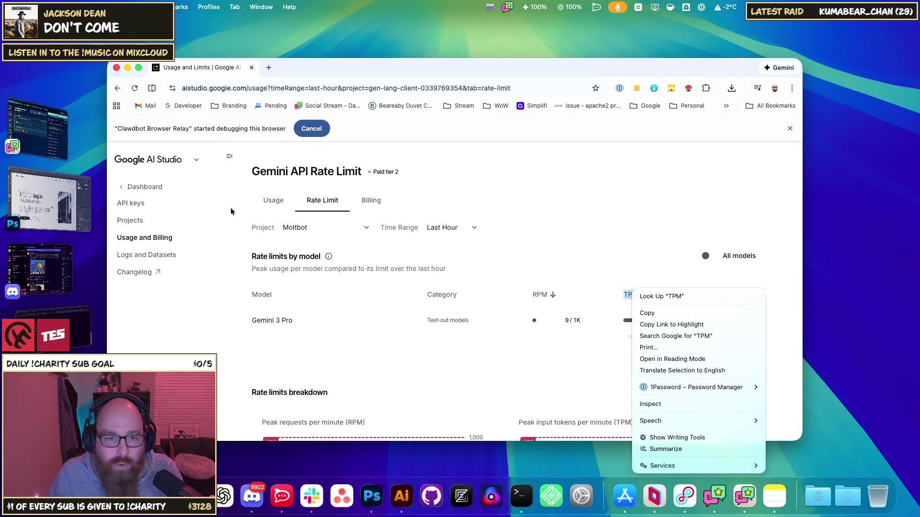
left_click(271, 258)
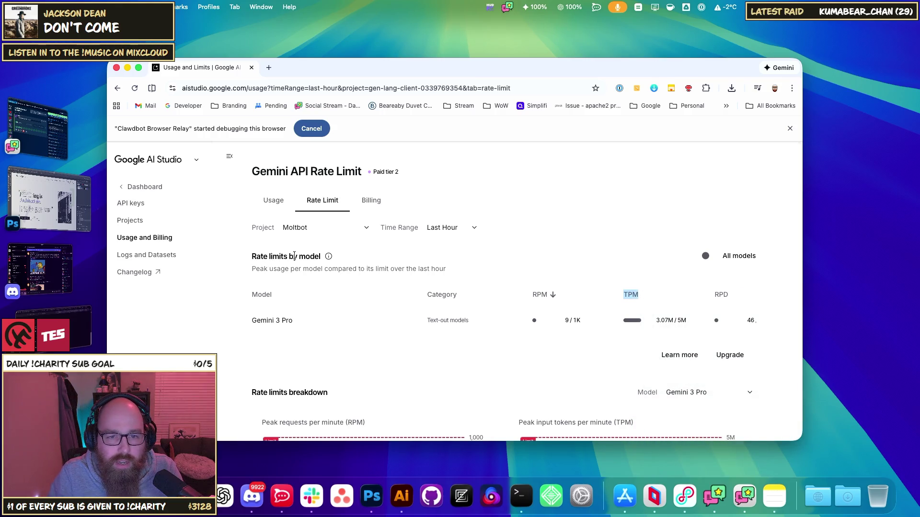
right_click(632, 295)
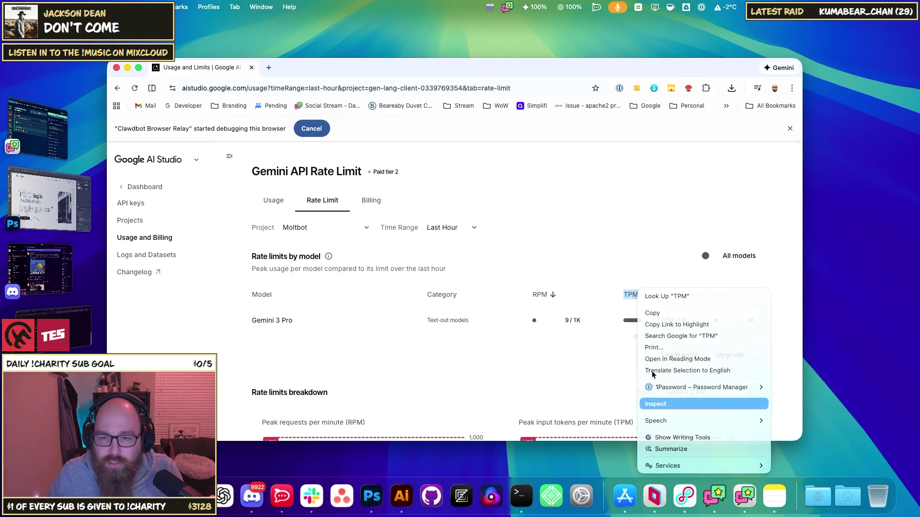
Inspect the TPM heading's markup in DevTools, then return to the AI Studio rate limit page
left_click(661, 404)
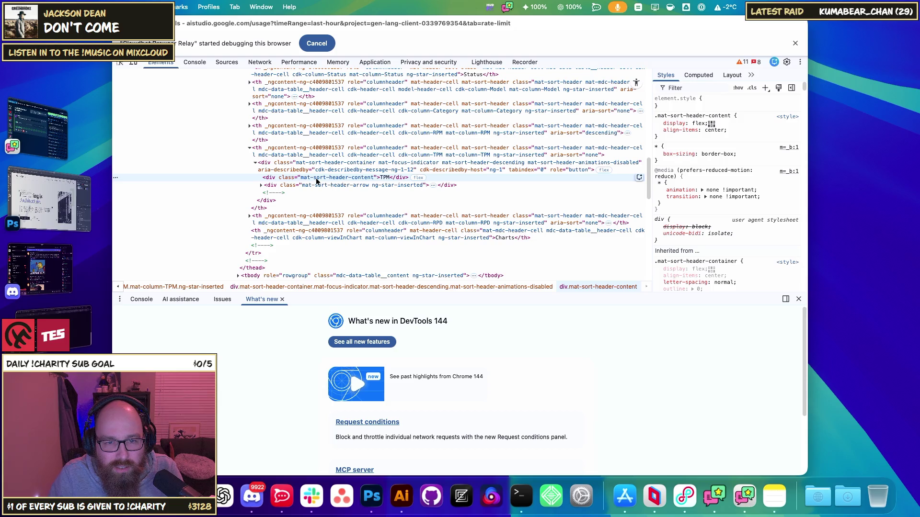
key("super+grave")
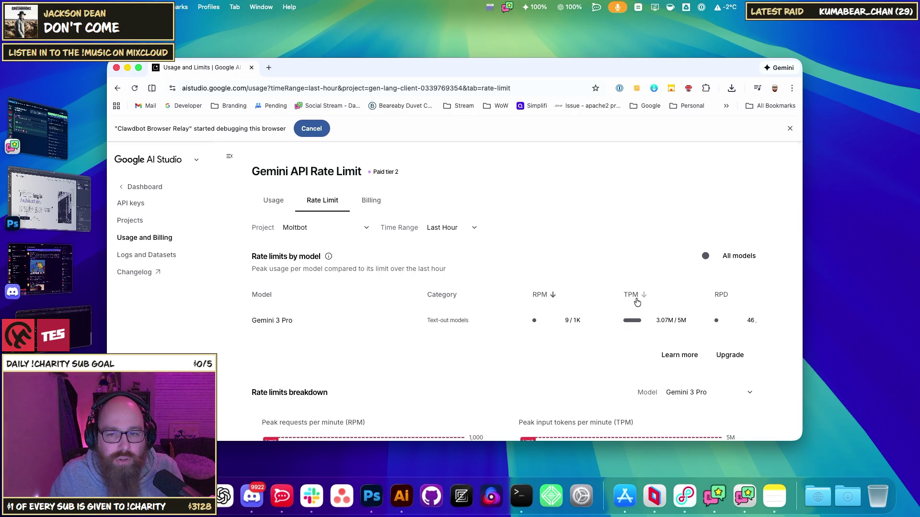
scroll(554, 371, "down", 3)
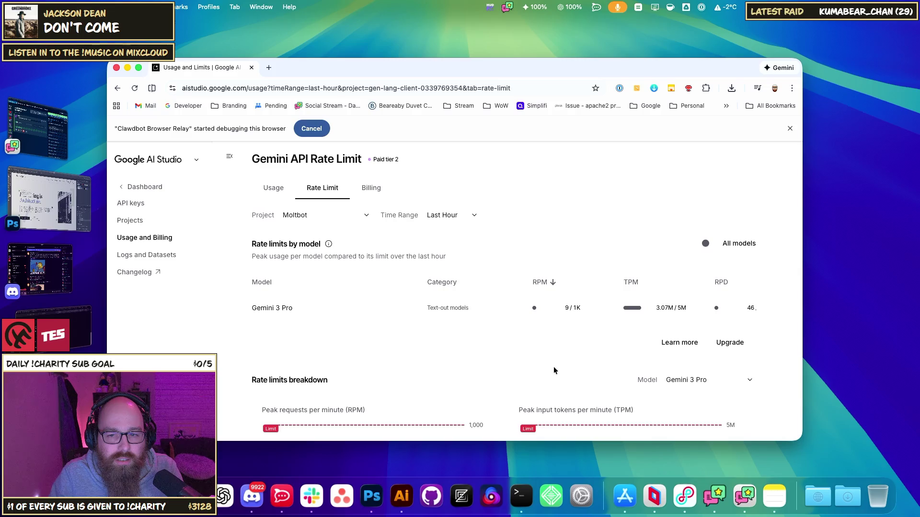
scroll(552, 346, "down", 2)
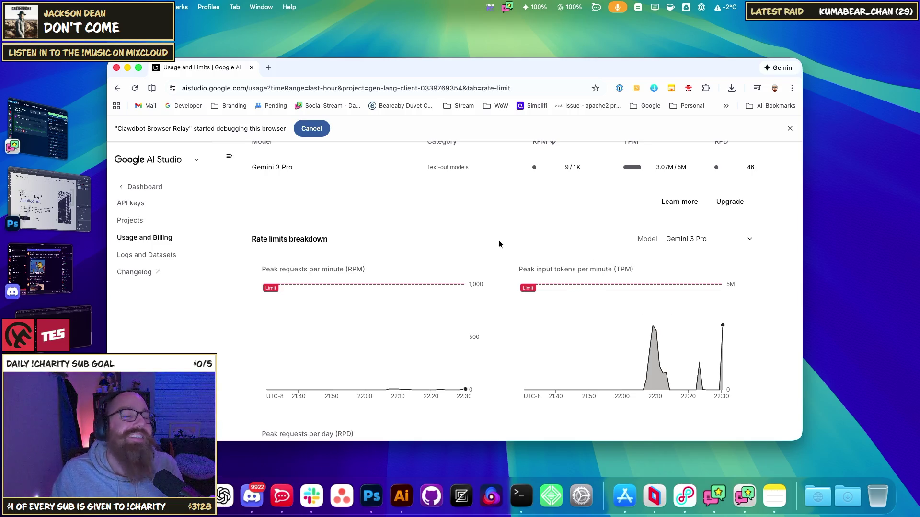
scroll(502, 242, "up", 3)
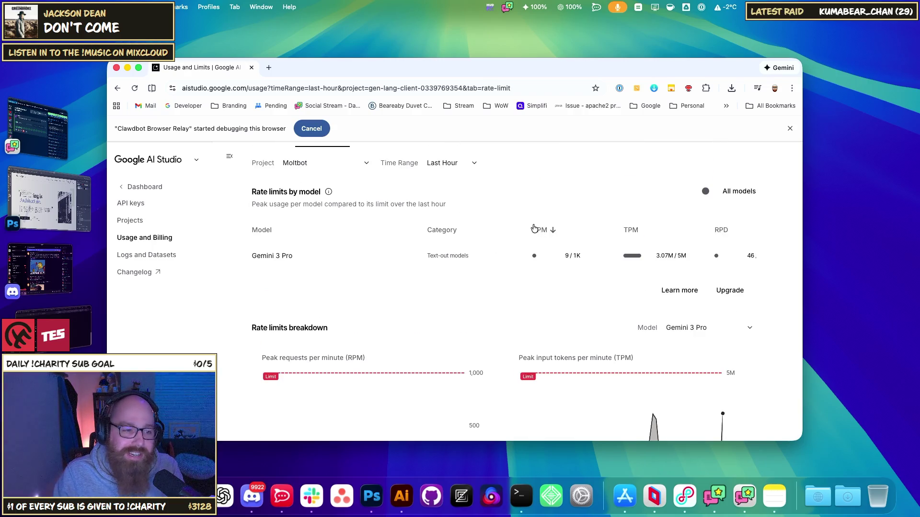
scroll(507, 287, "down", 1)
left_click_drag(597, 339, 567, 338)
left_click_drag(334, 340, 286, 340)
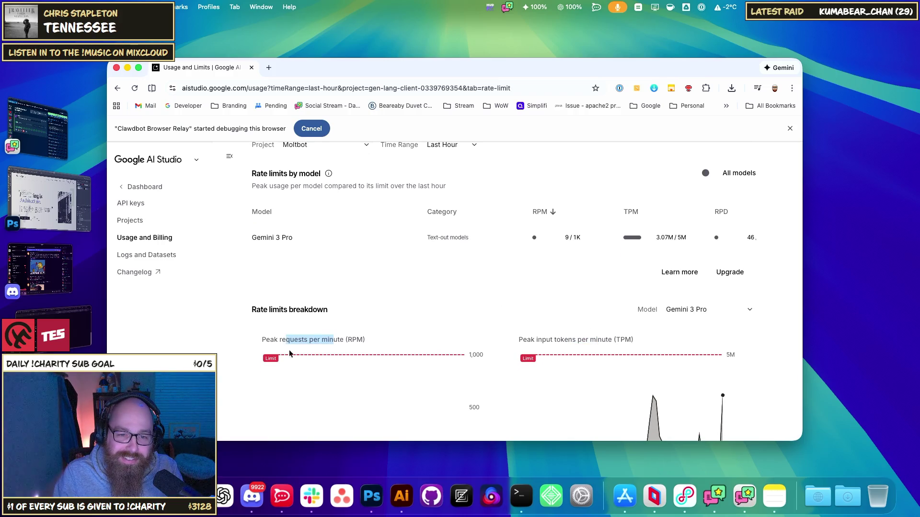
left_click_drag(602, 339, 550, 340)
left_click(499, 297)
scroll(487, 293, "down", 2)
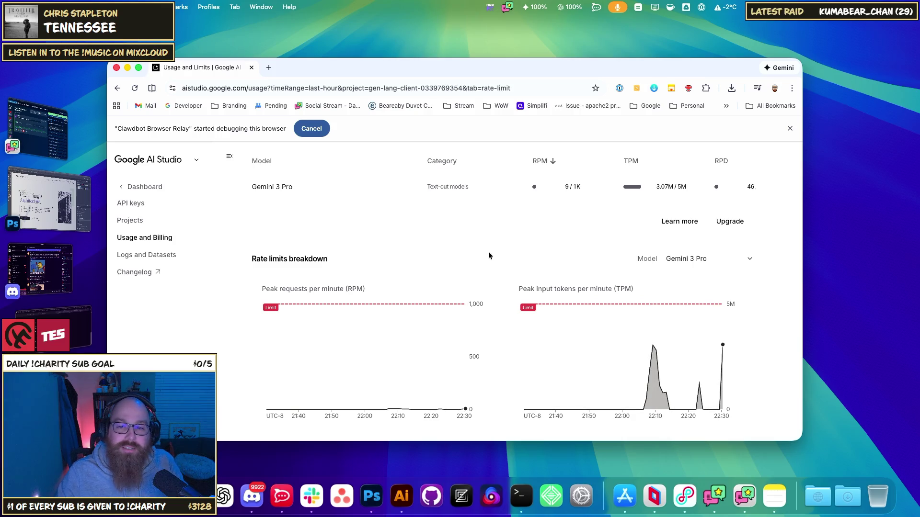
scroll(498, 261, "down", 6)
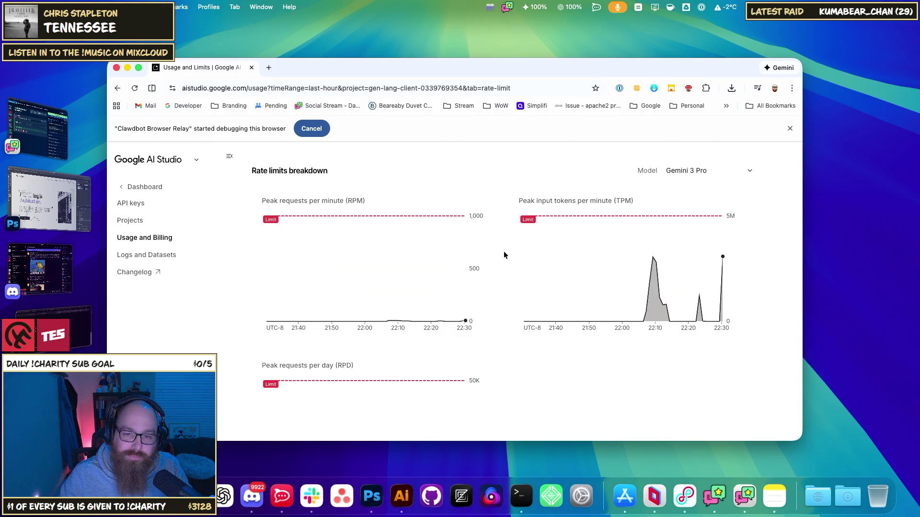
scroll(507, 257, "up", 8)
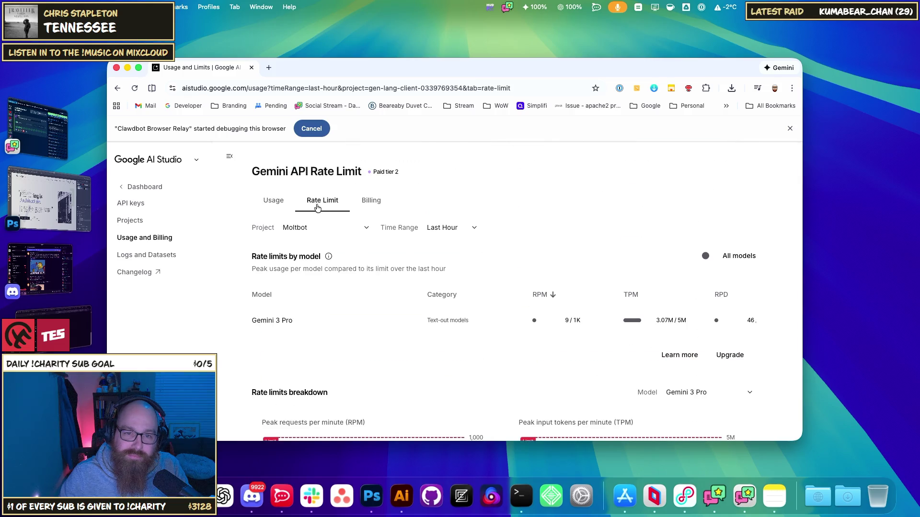
left_click(373, 205)
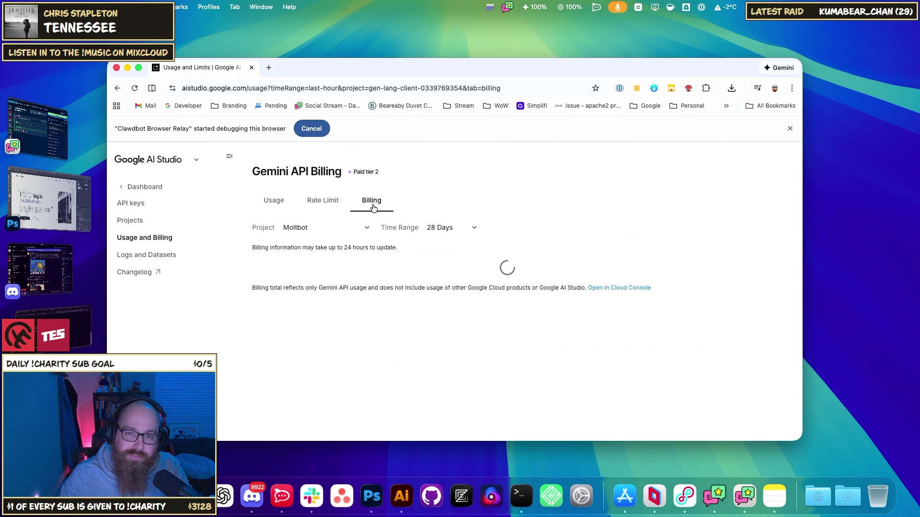
scroll(469, 218, "down", 1)
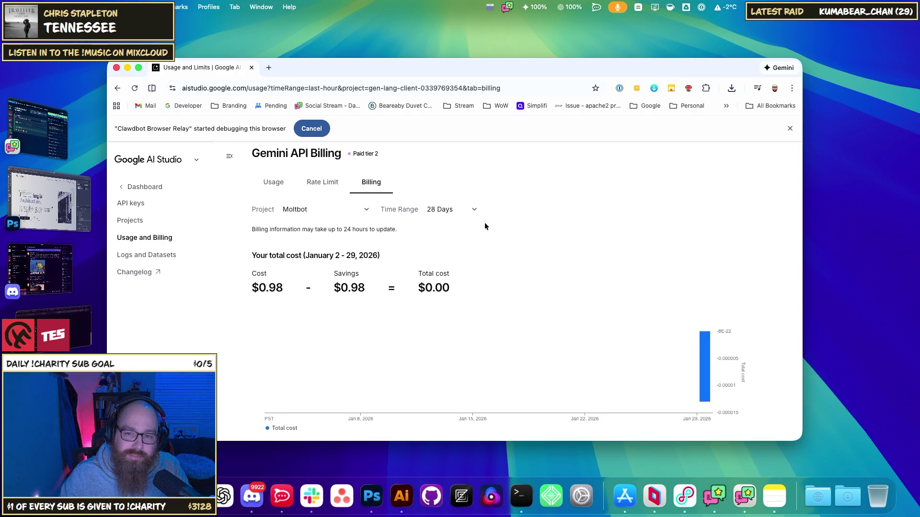
mouse_move(705, 360)
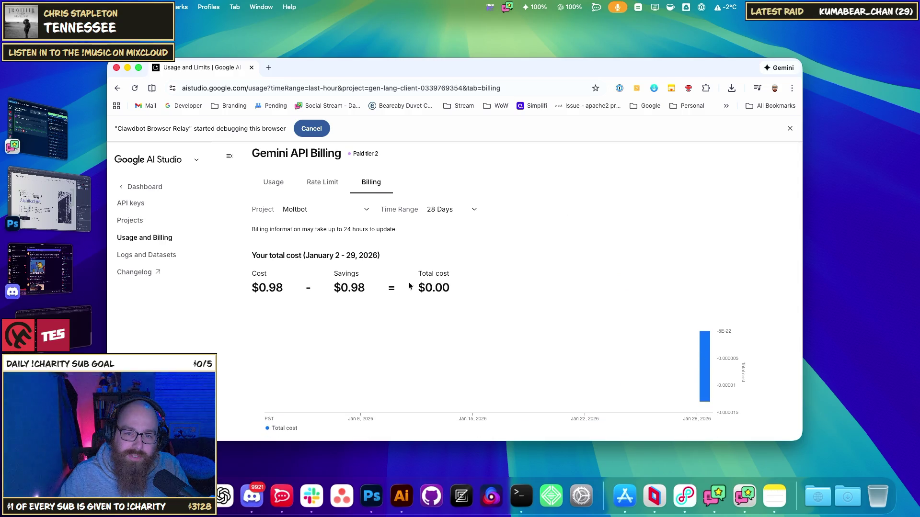
left_click_drag(330, 289, 366, 291)
left_click_drag(253, 289, 284, 290)
left_click(288, 292)
left_click_drag(340, 289, 362, 290)
left_click(360, 291)
double_click(353, 288)
left_click(336, 300)
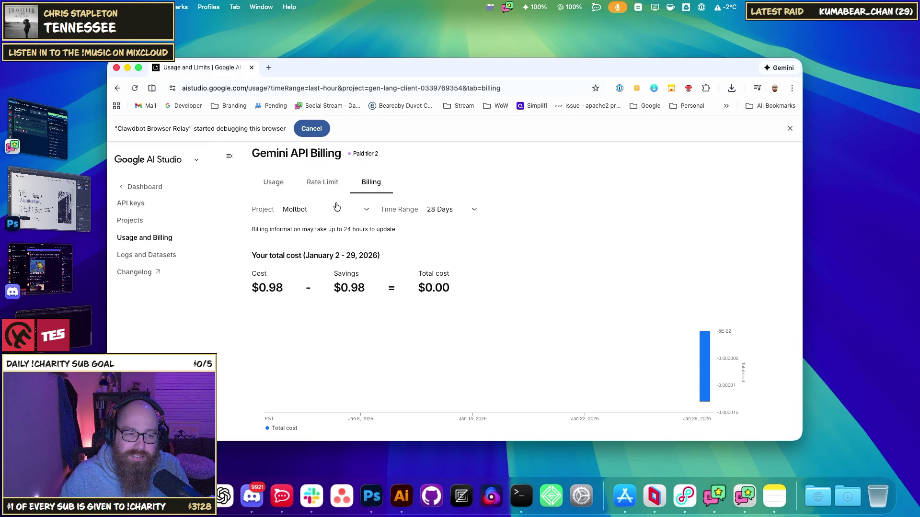
left_click(273, 182)
left_click(329, 187)
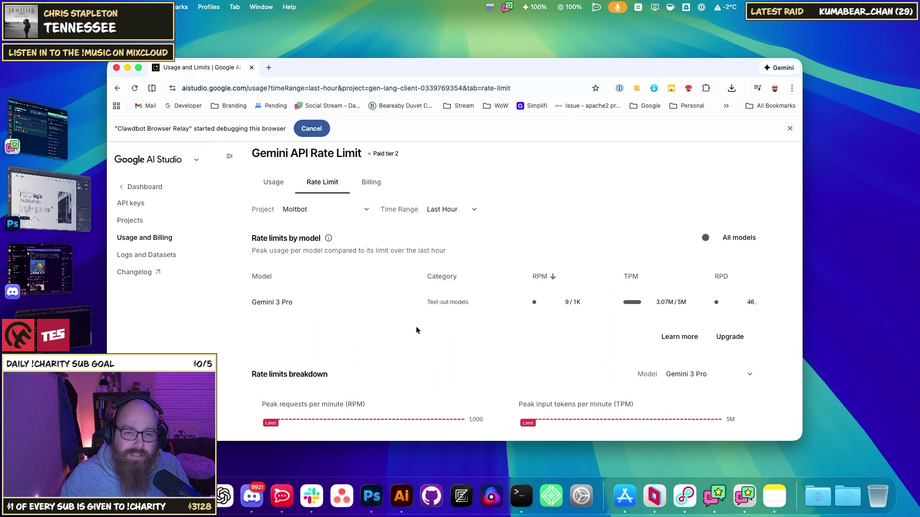
Turn on All models in the rate-limit table and highlight Gemini 2 Flash's 10M token limit
scroll(416, 327, "down", 3)
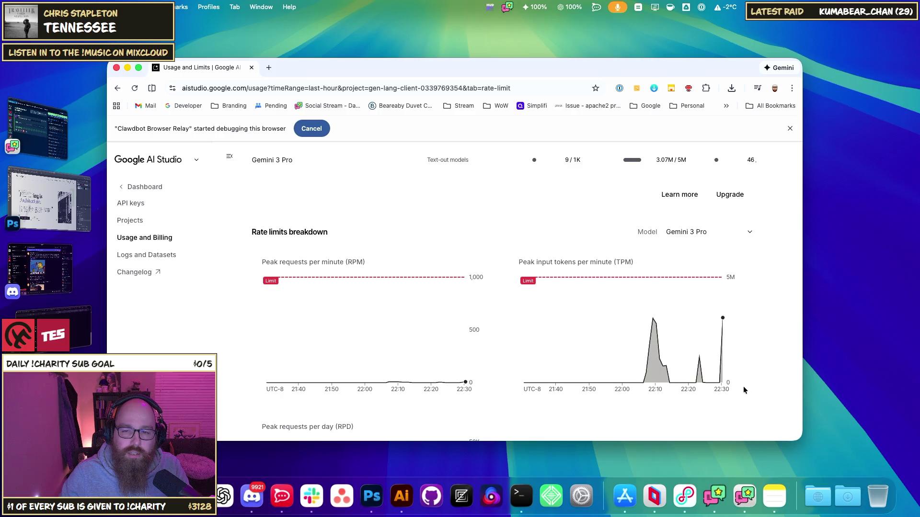
scroll(758, 378, "up", 2)
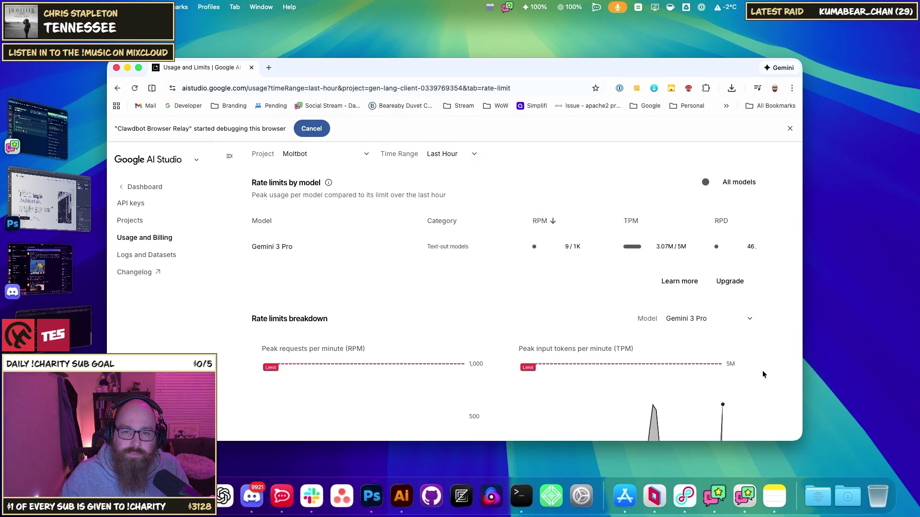
scroll(763, 374, "up", 2)
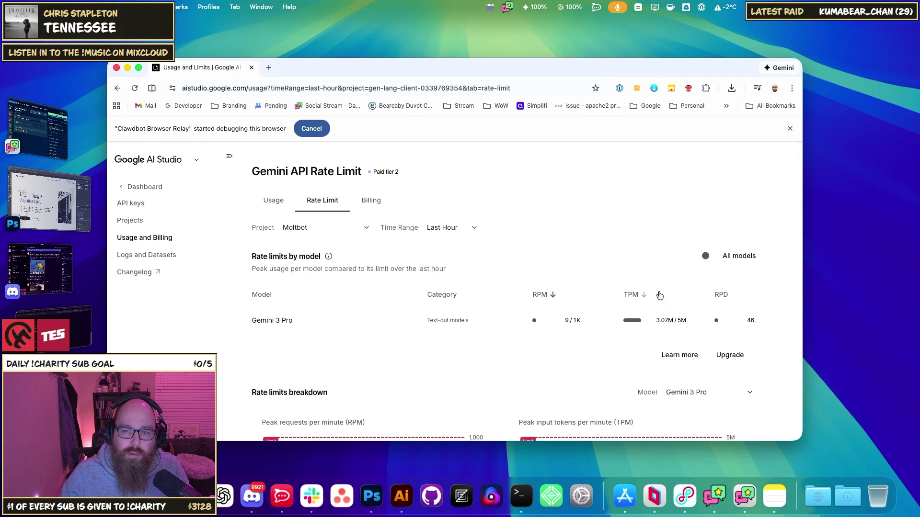
left_click(712, 258)
scroll(711, 259, "down", 1)
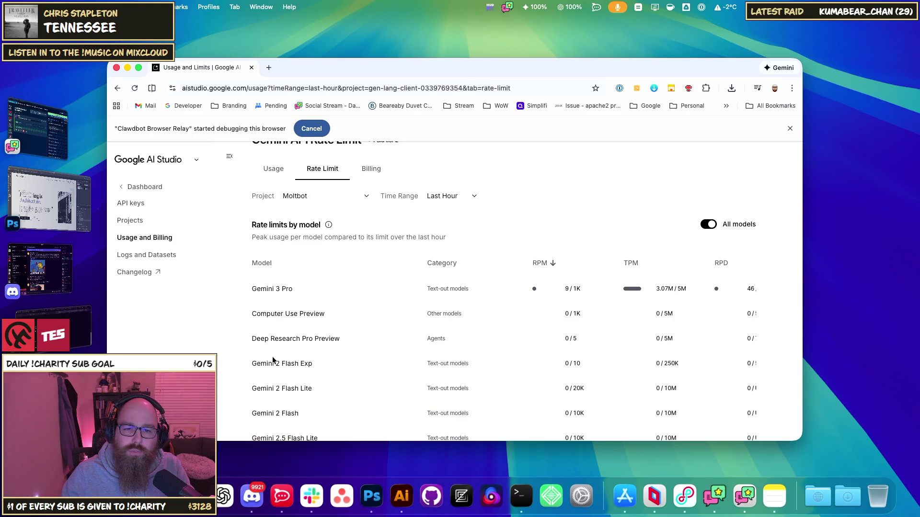
double_click(673, 413)
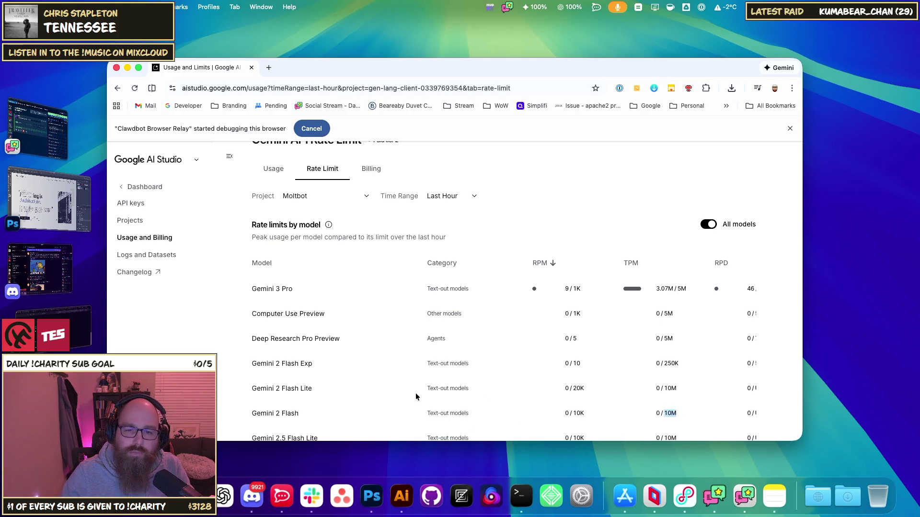
scroll(416, 397, "down", 1)
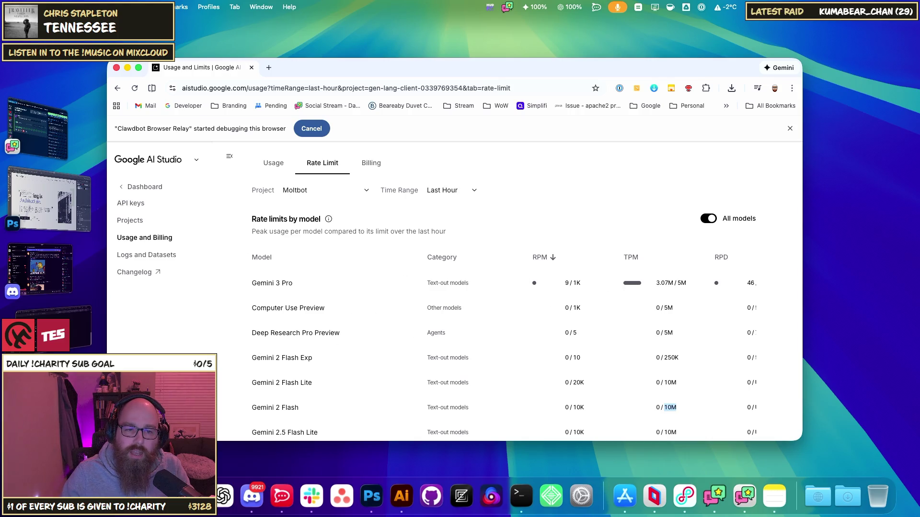
left_click(271, 69)
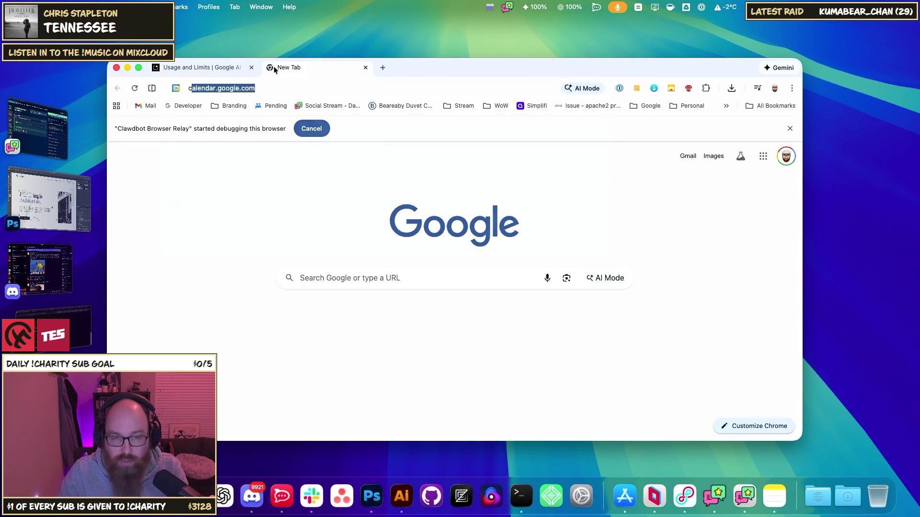
type("cla")
key("Return")
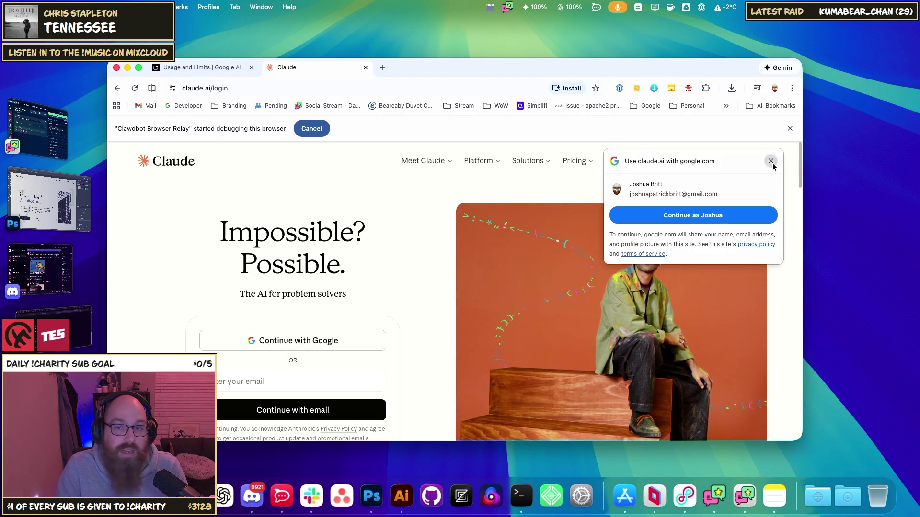
left_click(771, 162)
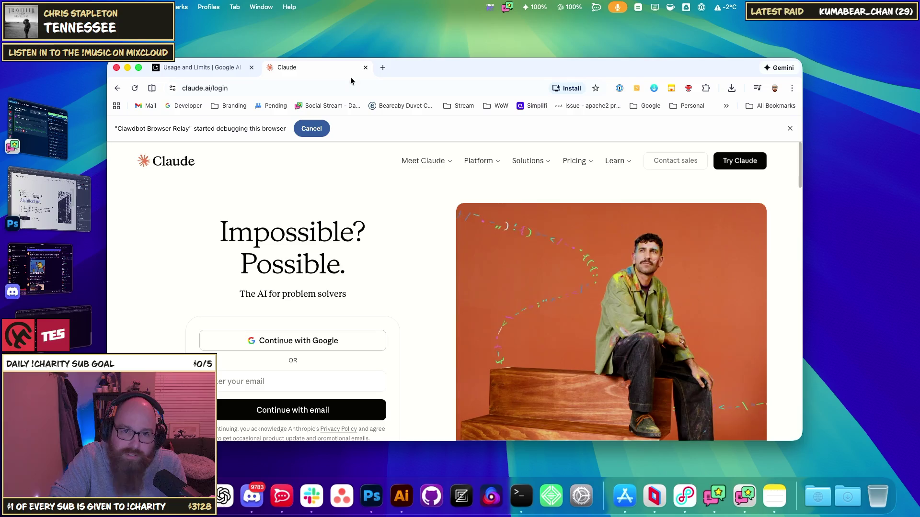
left_click(365, 68)
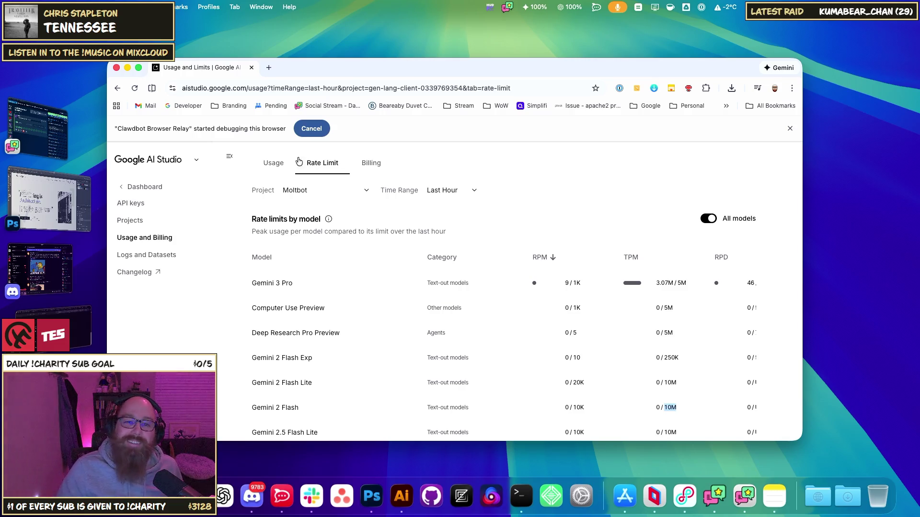
left_click(272, 163)
Scroll through the request and 429 error charts, then nudge the browser window slightly right
scroll(574, 173, "down", 2)
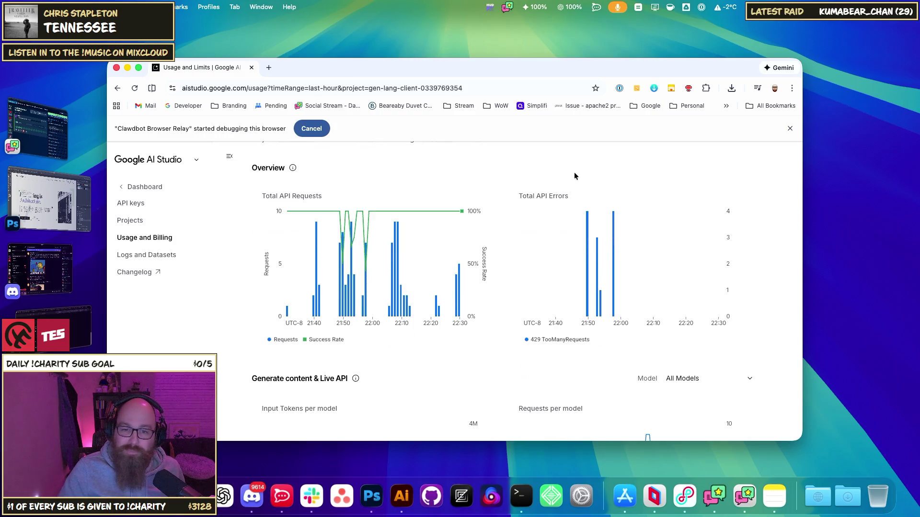
scroll(506, 390, "down", 2)
scroll(506, 390, "up", 4)
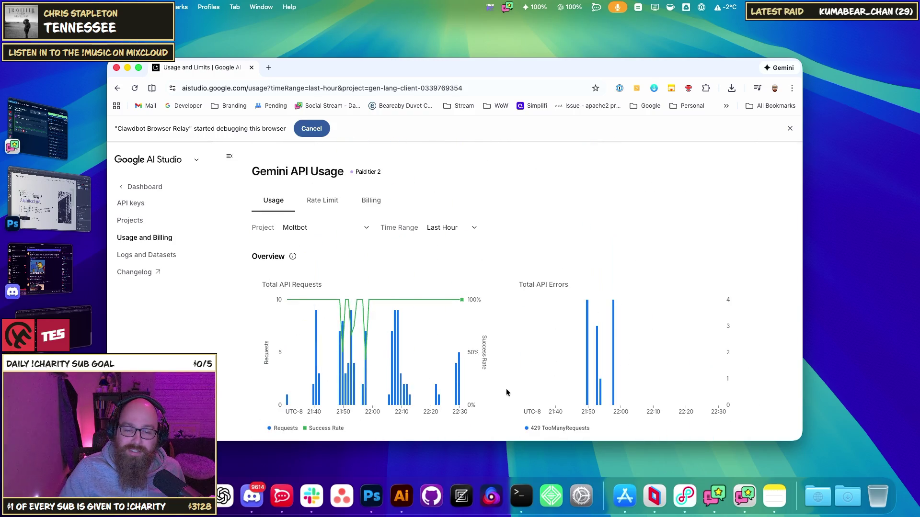
left_click_drag(332, 64, 374, 53)
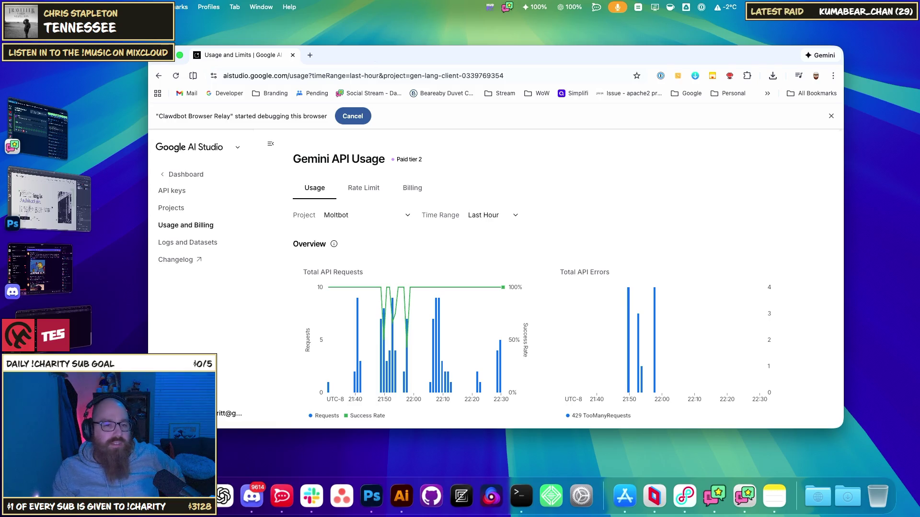
Switch to the other Chrome window showing Discord and the Clawdbot dashboard
key("super+grave")
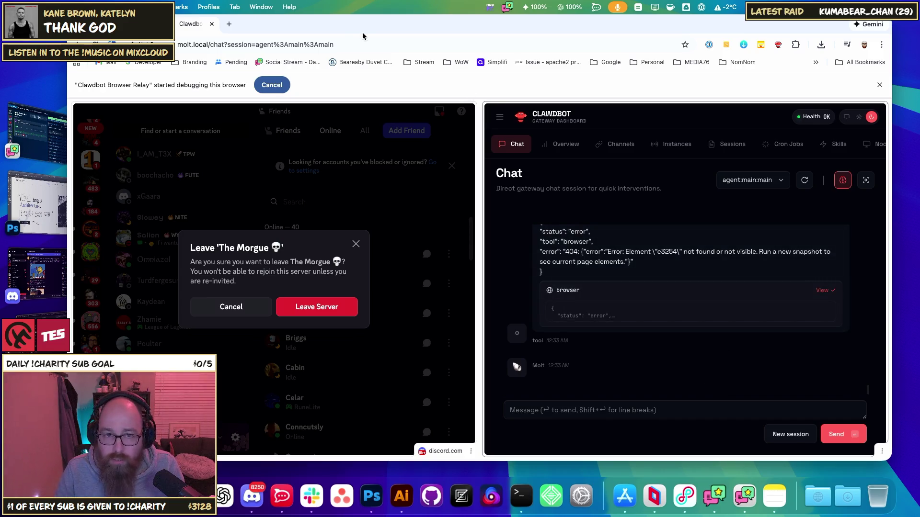
Bring the Moltbot Gemini API Usage window back to the front
key("super+grave")
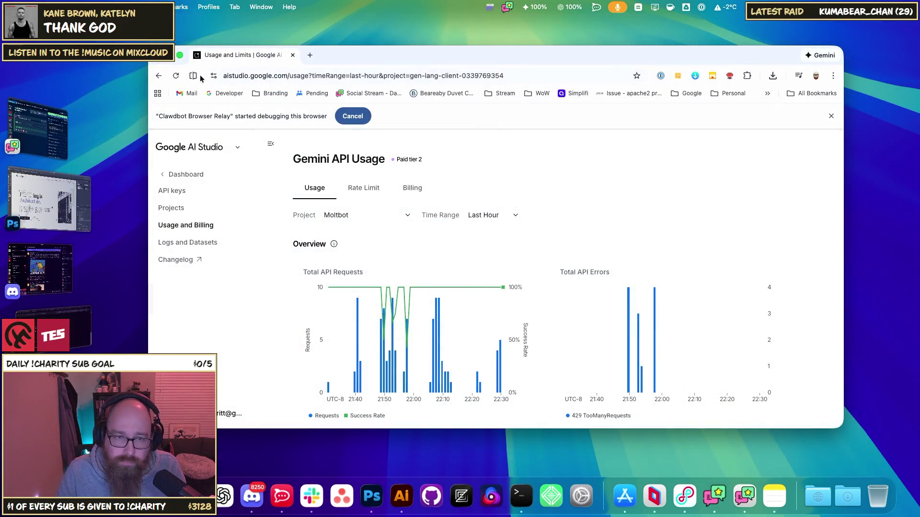
Refresh the Moltbot usage charts and review the latest requests and 429 errors
left_click(176, 76)
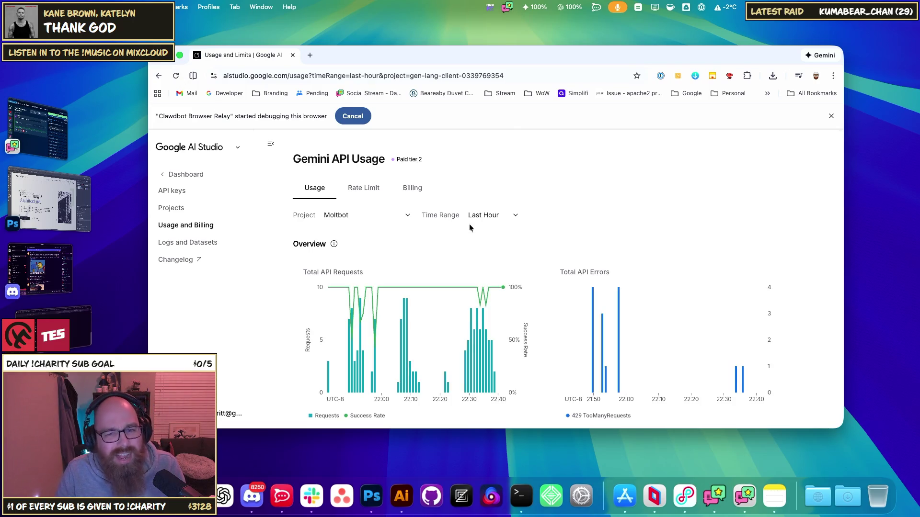
mouse_move(485, 360)
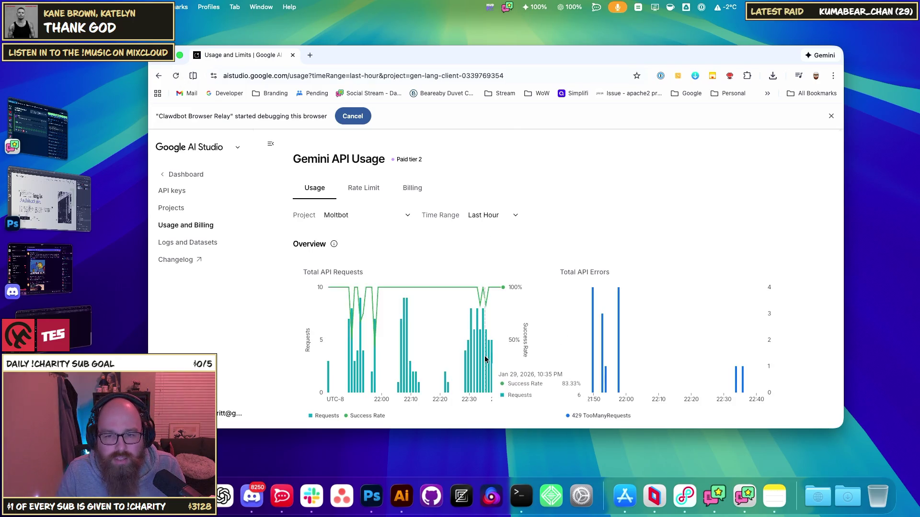
mouse_move(407, 371)
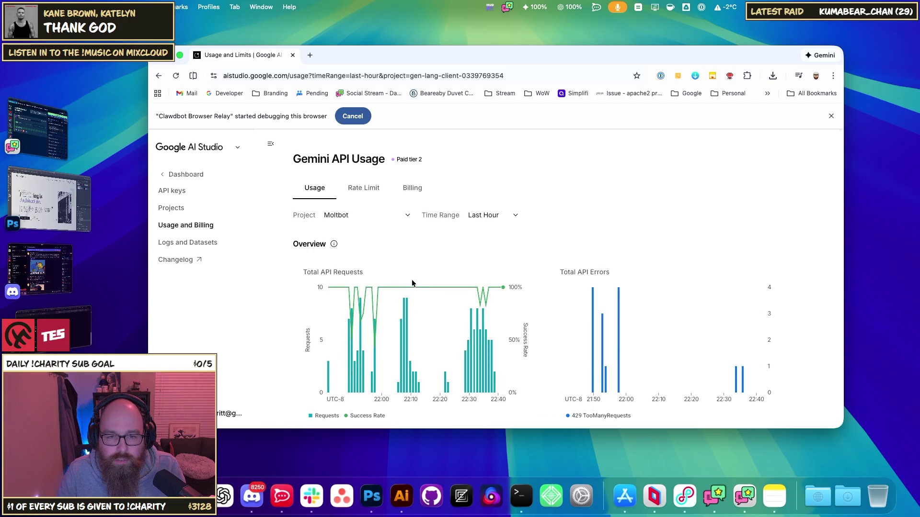
scroll(417, 273, "down", 3)
scroll(479, 288, "down", 3)
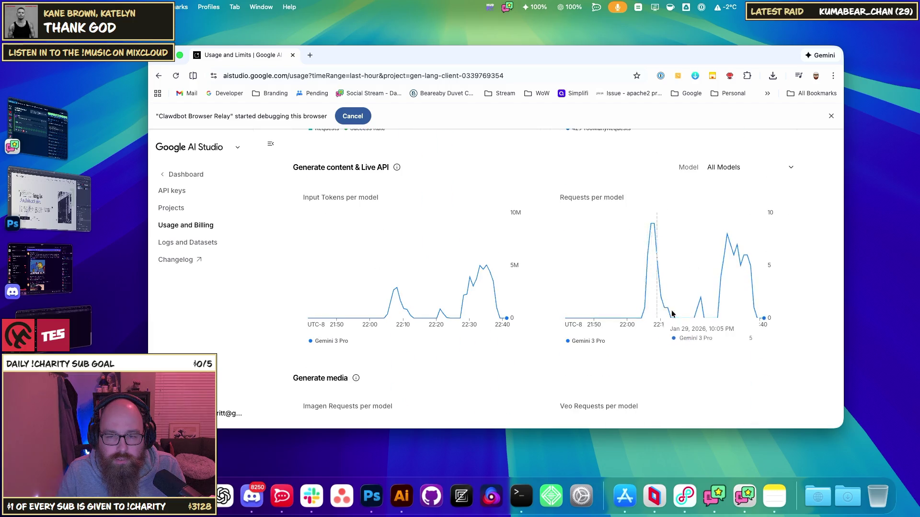
scroll(496, 331, "up", 5)
scroll(496, 330, "up", 2)
Check the project's $0.00 billing cost and rate limits, then return to the usage charts
left_click(404, 188)
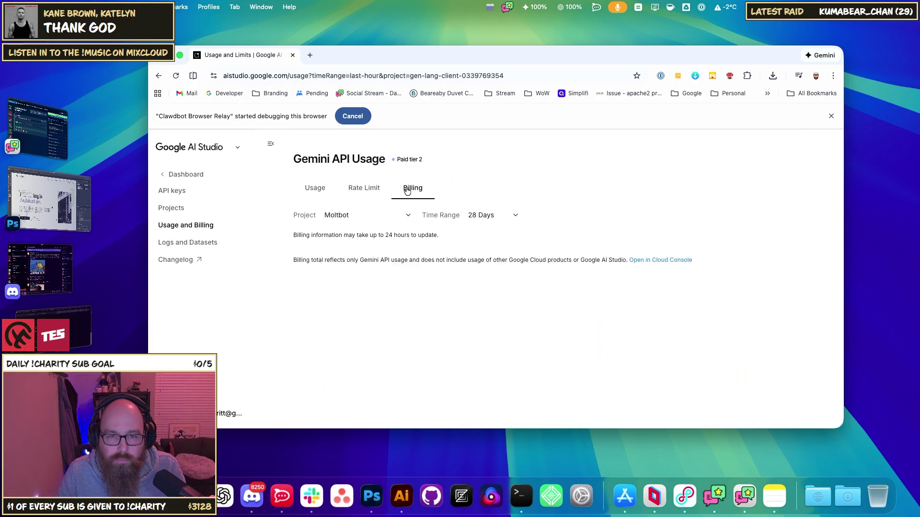
scroll(524, 295, "down", 2)
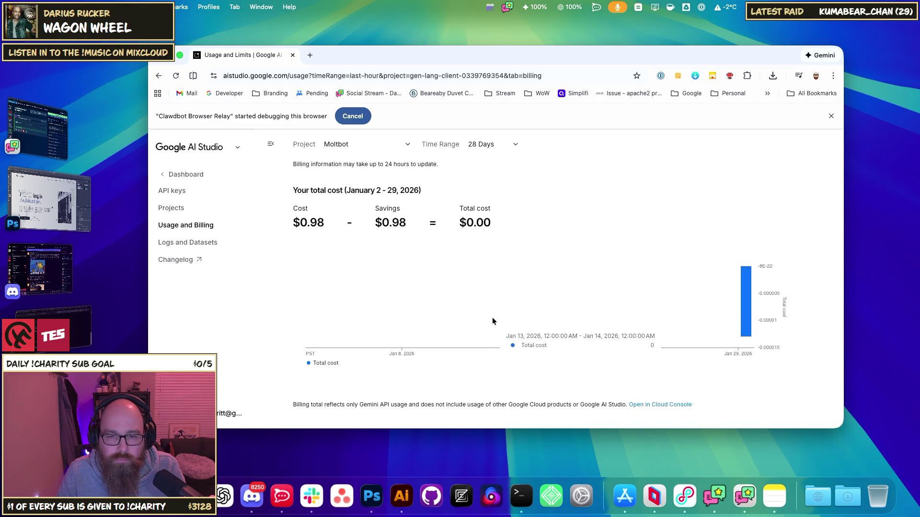
scroll(568, 251, "up", 2)
left_click(345, 194)
left_click(315, 191)
scroll(619, 301, "down", 3)
scroll(599, 309, "down", 3)
scroll(557, 314, "up", 5)
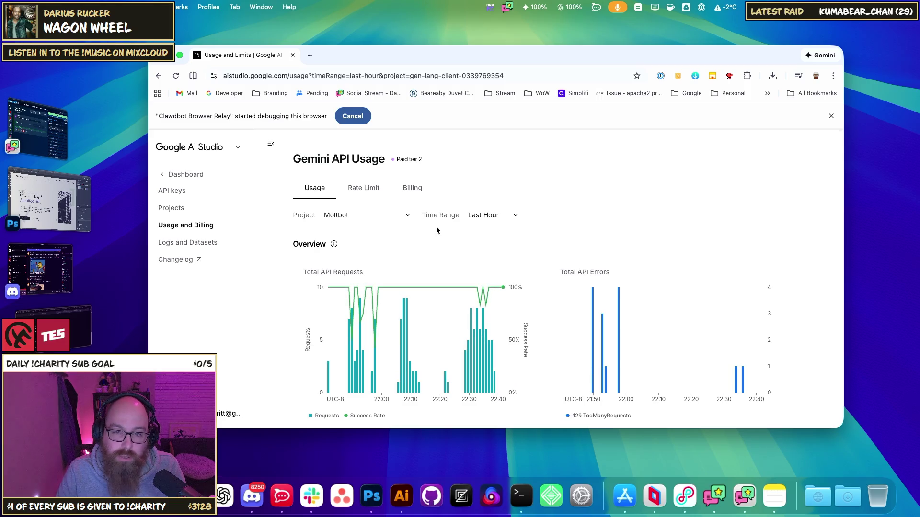
Set the usage time range to 1 Day, then search 'google ai pricing' in a new tab
left_click(485, 220)
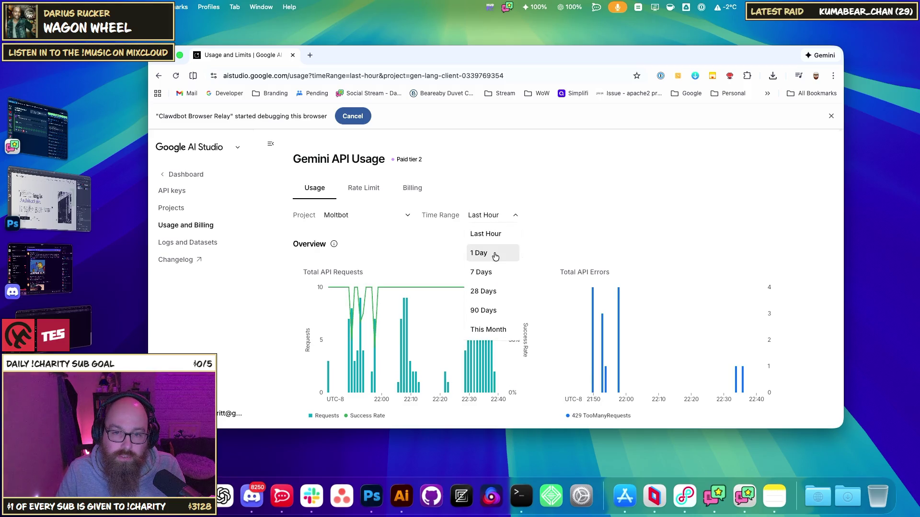
left_click(477, 254)
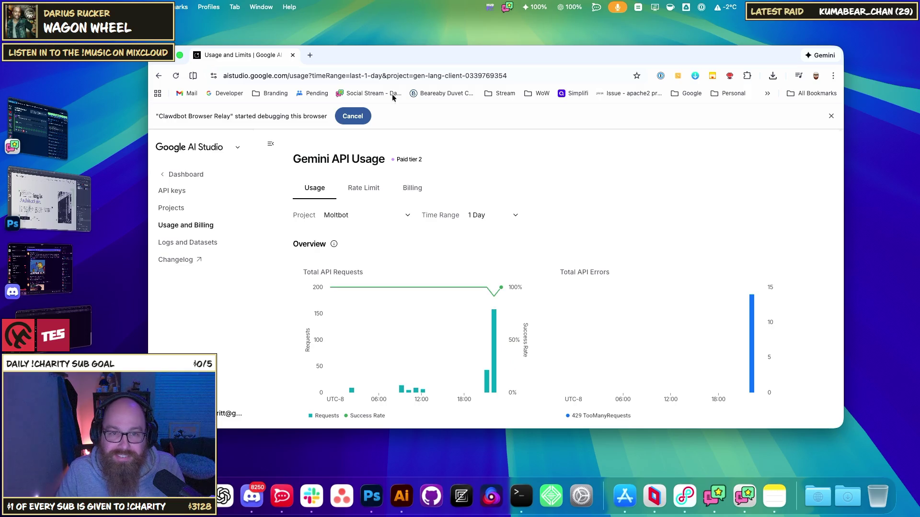
left_click(310, 54)
type("google ai pricing")
Search 'google ai pricing' and open the Gemini Developer API pricing page at Gemini 3 Pro Preview ($2.00 input)
key("Return")
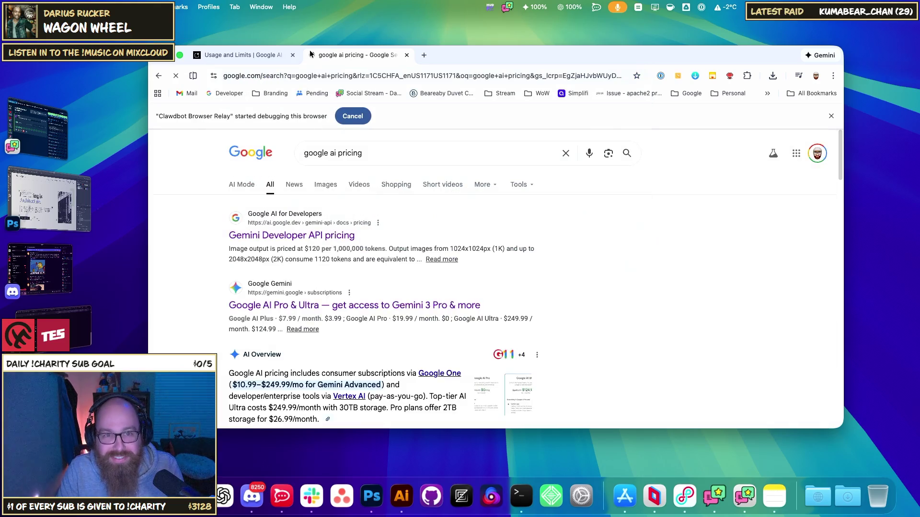
scroll(363, 357, "down", 1)
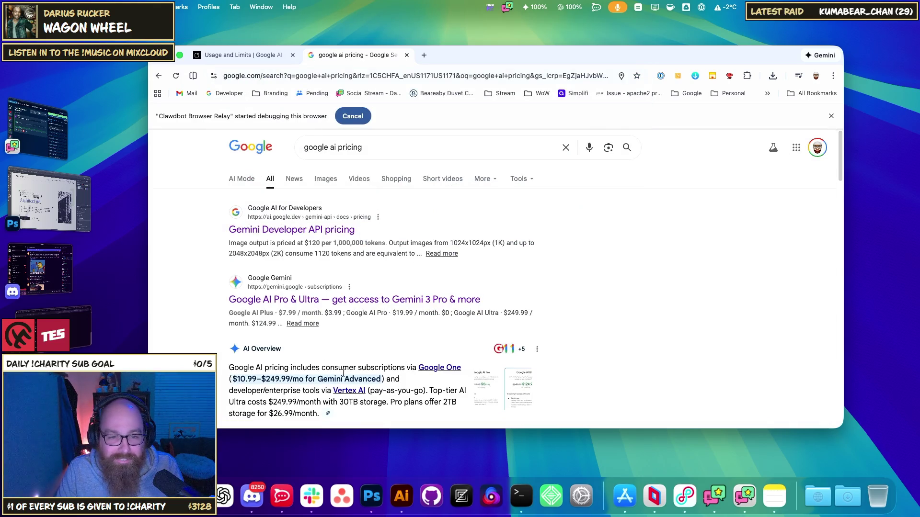
left_click(303, 230)
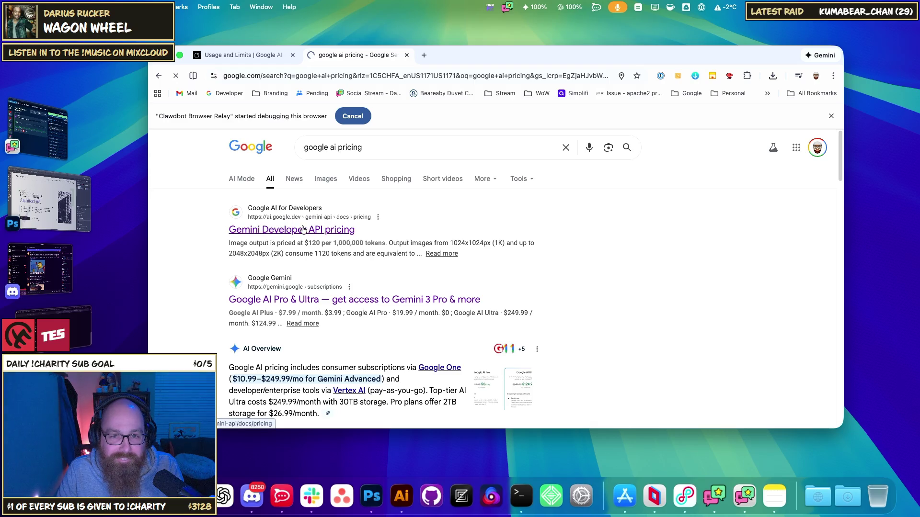
scroll(458, 240, "down", 10)
scroll(484, 254, "down", 15)
scroll(511, 264, "down", 3)
scroll(512, 263, "up", 4)
scroll(515, 263, "up", 15)
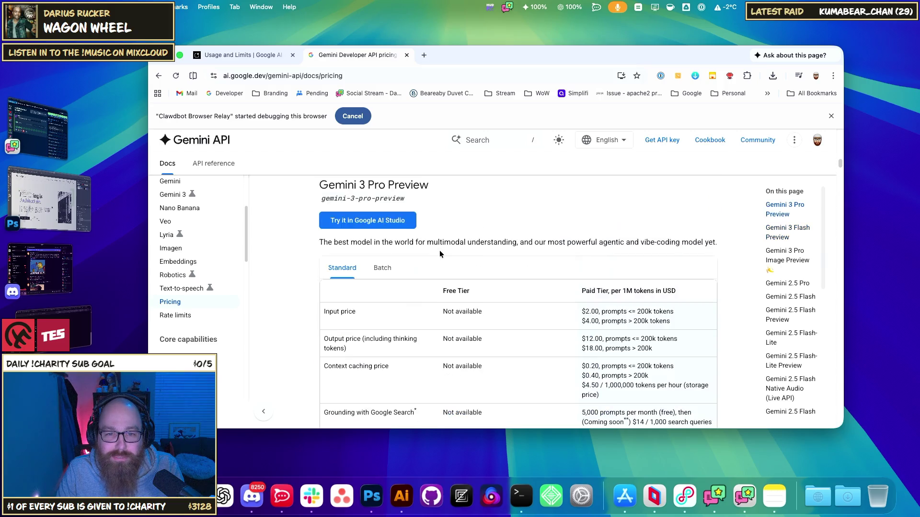
Scroll the Gemini 3 Pro pricing table, then open the Google AI Pro & Ultra subscriptions result instead
scroll(627, 323, "down", 2)
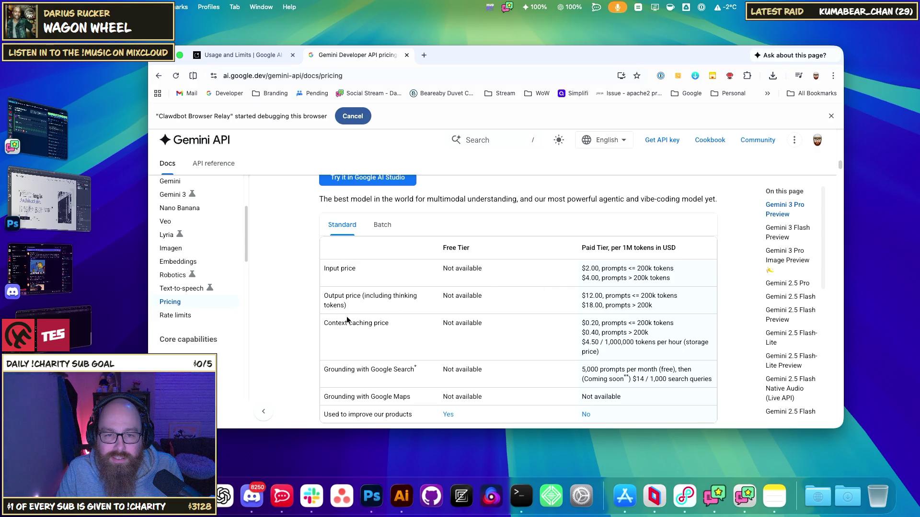
scroll(522, 345, "down", 1)
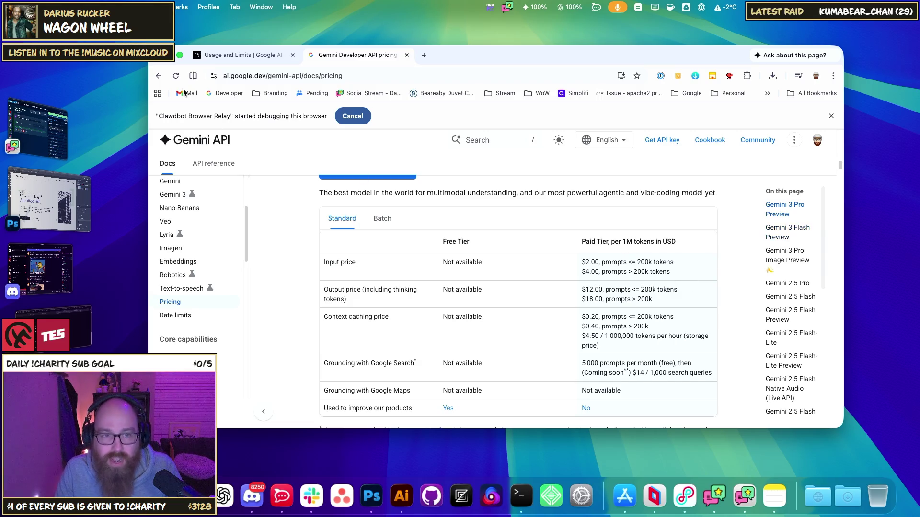
left_click(156, 75)
left_click(333, 299)
Leave the Google AI Pro & Ultra page and return to the google ai pricing results
scroll(383, 303, "down", 15)
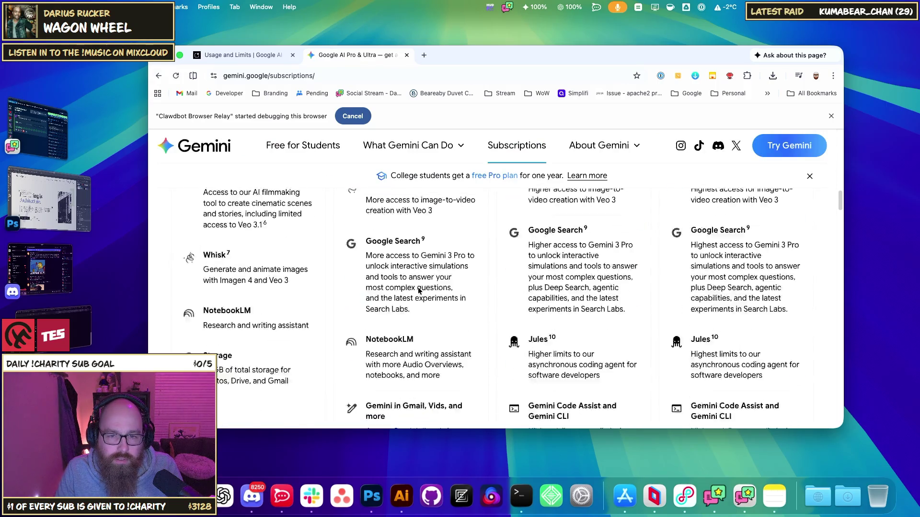
left_click(158, 75)
scroll(373, 275, "down", 5)
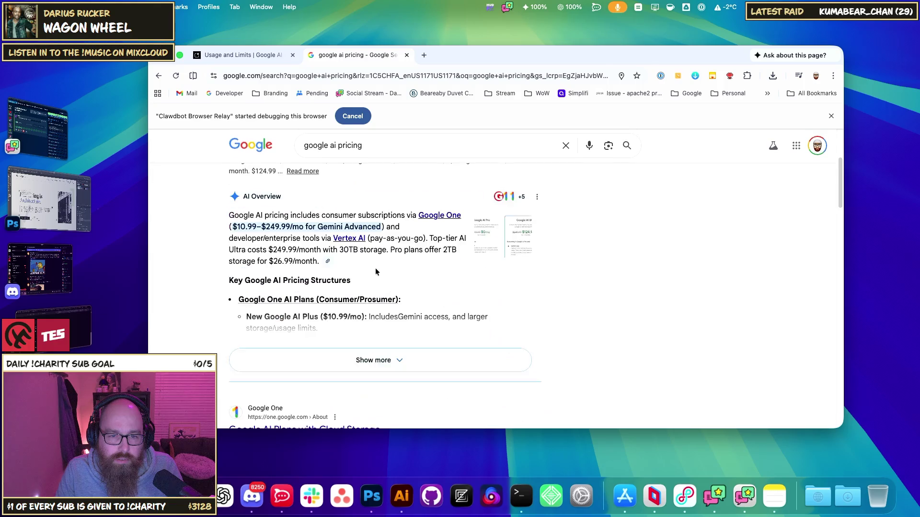
scroll(328, 267, "up", 10)
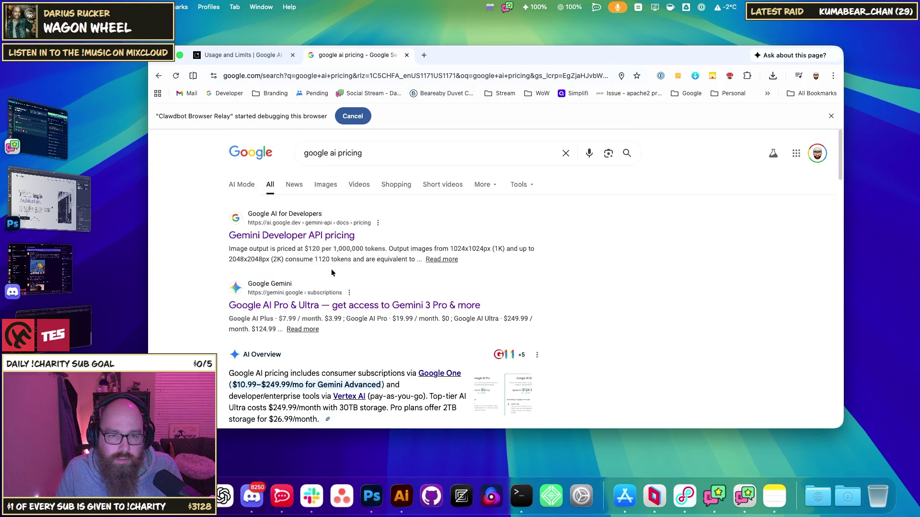
Reopen the Gemini Developer API pricing page at Gemini 3 Pro Preview's $2.00 input, $12.00 output rates
left_click(312, 235)
scroll(500, 273, "down", 5)
scroll(501, 273, "down", 5)
scroll(512, 269, "up", 4)
scroll(530, 276, "down", 10)
scroll(531, 275, "down", 10)
scroll(531, 274, "up", 8)
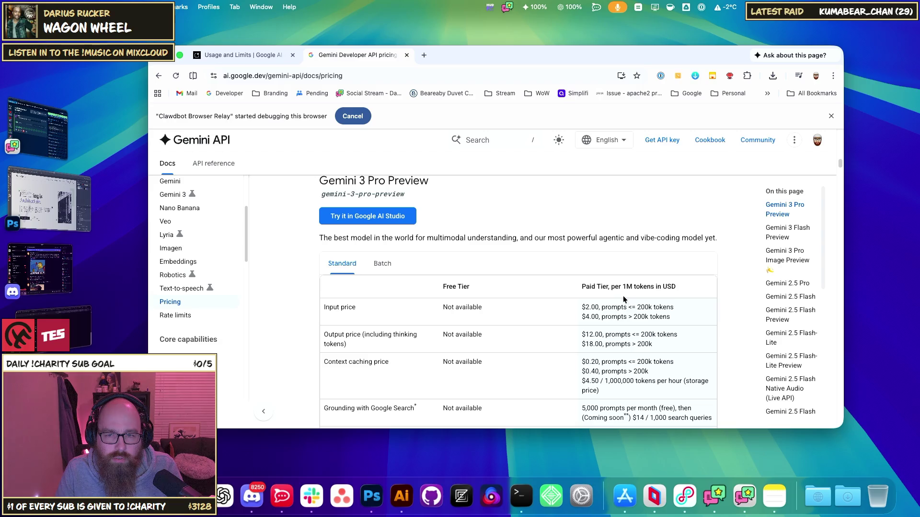
left_click_drag(581, 289, 602, 290)
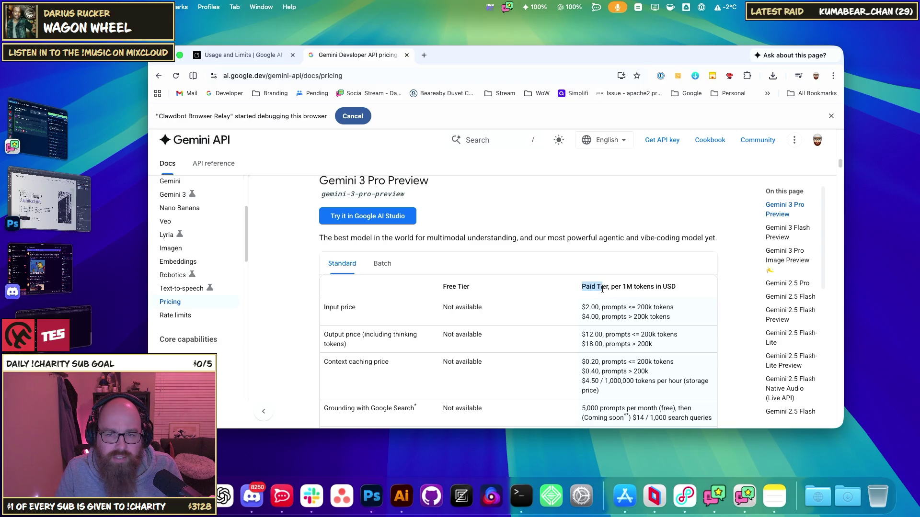
left_click_drag(442, 286, 468, 290)
scroll(470, 293, "up", 1)
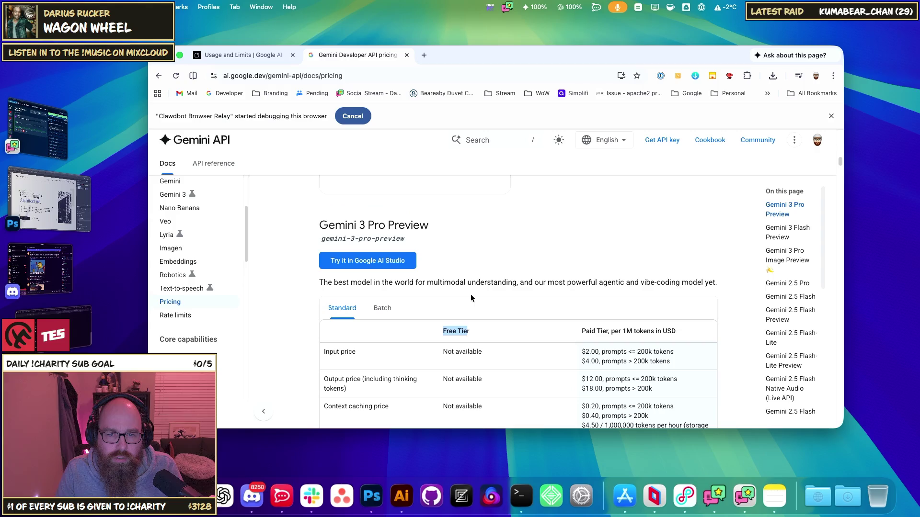
scroll(474, 295, "down", 3)
scroll(457, 333, "down", 5)
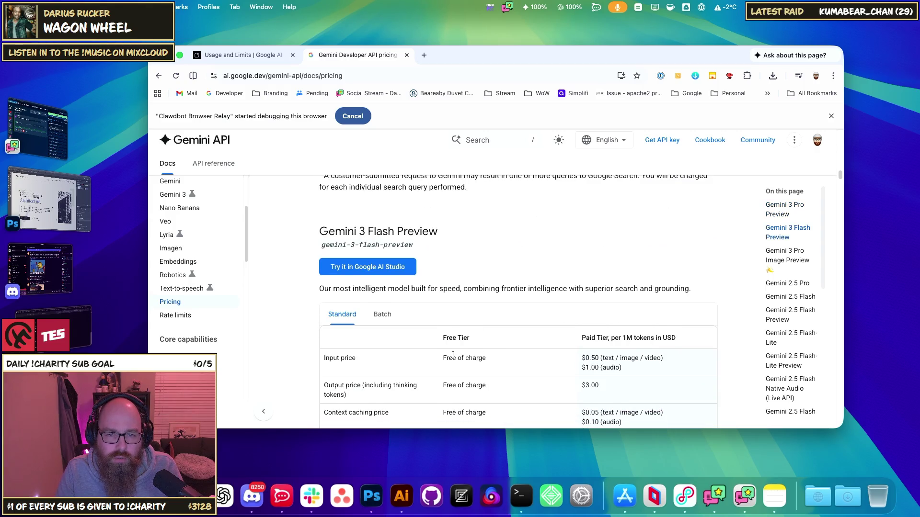
scroll(594, 338, "down", 2)
scroll(597, 334, "up", 1)
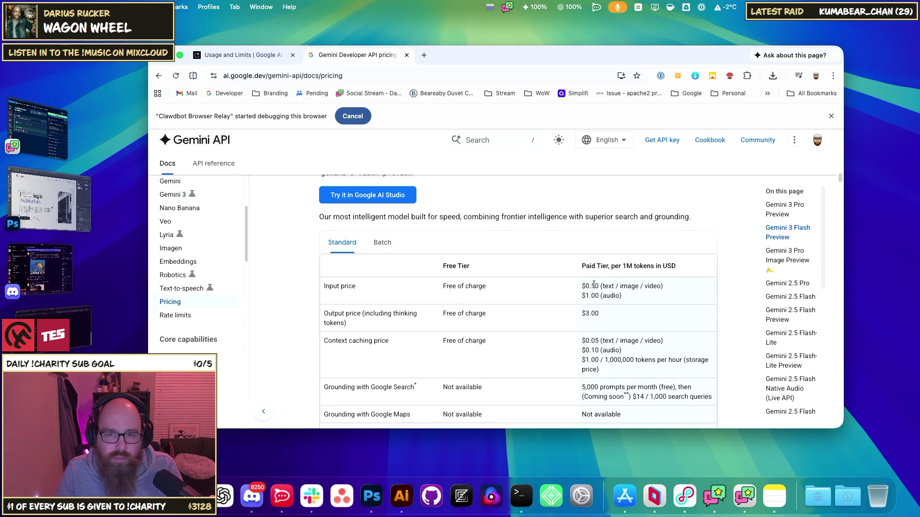
scroll(592, 302, "up", 2)
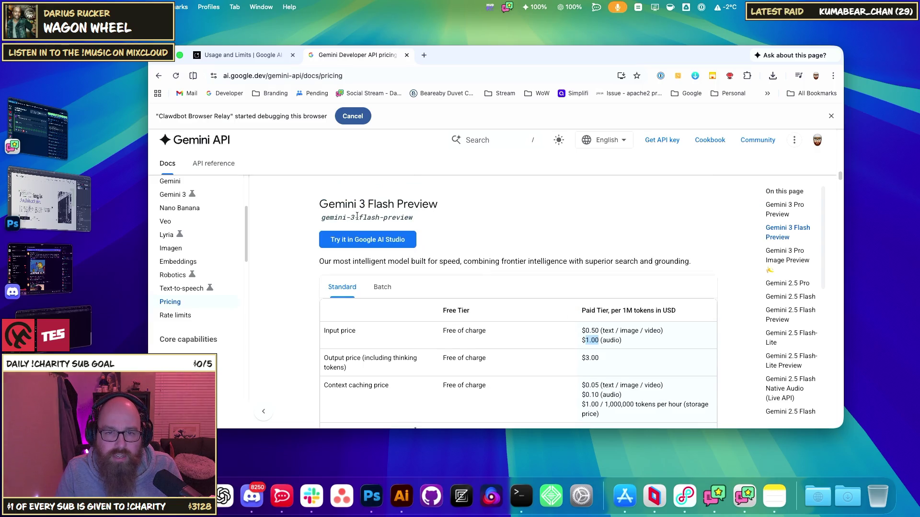
scroll(493, 271, "up", 5)
scroll(556, 277, "up", 3)
scroll(560, 280, "down", 3)
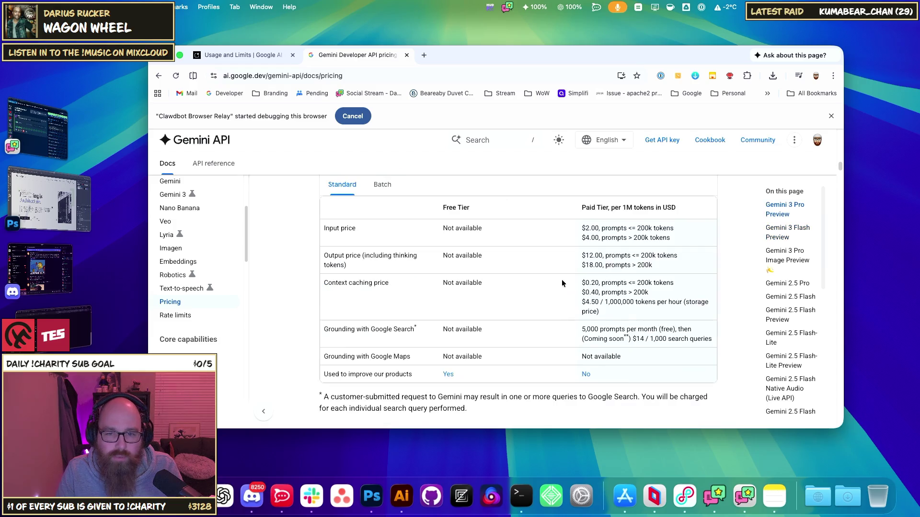
scroll(614, 296, "up", 1)
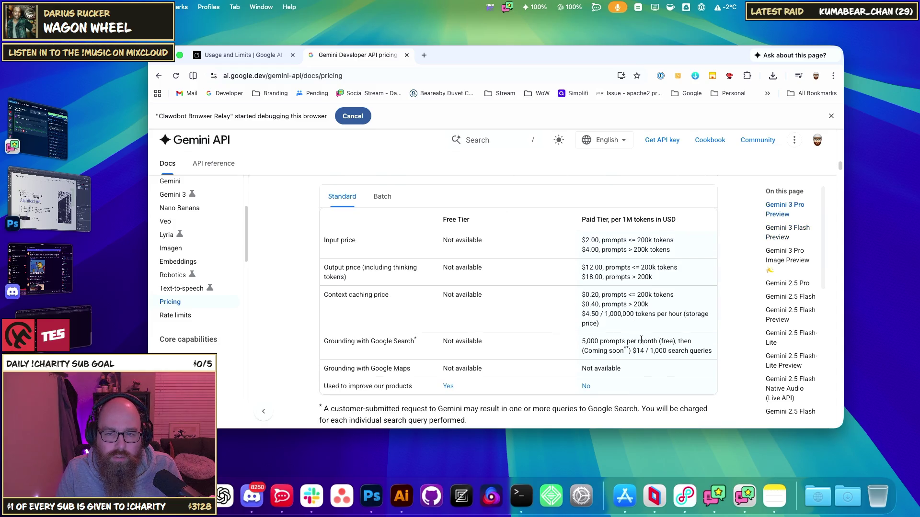
mouse_move(326, 341)
left_mouse_down()
mouse_move(362, 341)
mouse_move(373, 369)
mouse_move(384, 368)
left_mouse_up()
left_click(381, 368)
left_click(611, 322)
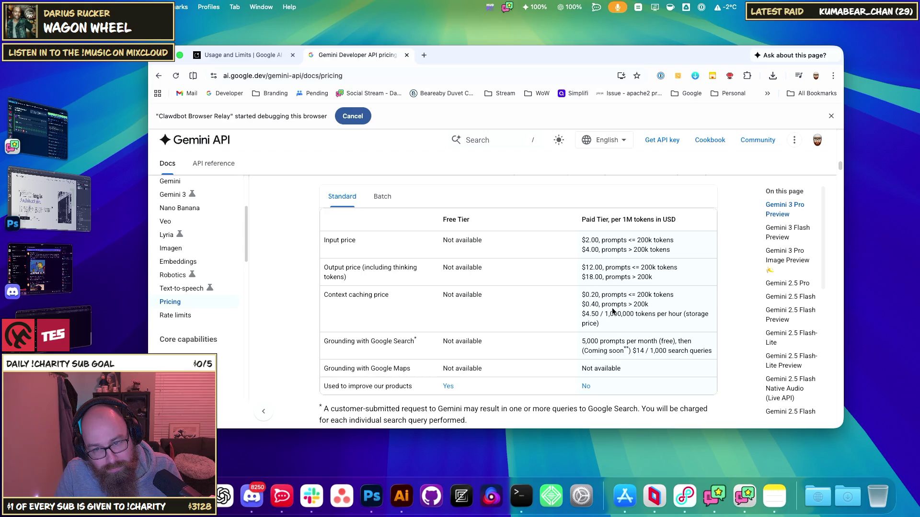
double_click(587, 240)
left_click_drag(610, 221, 661, 221)
left_click(592, 222)
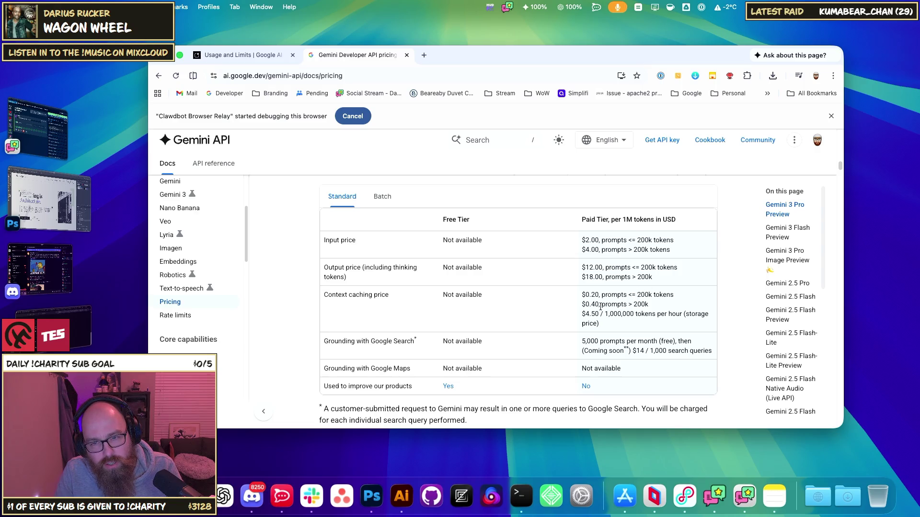
double_click(593, 296)
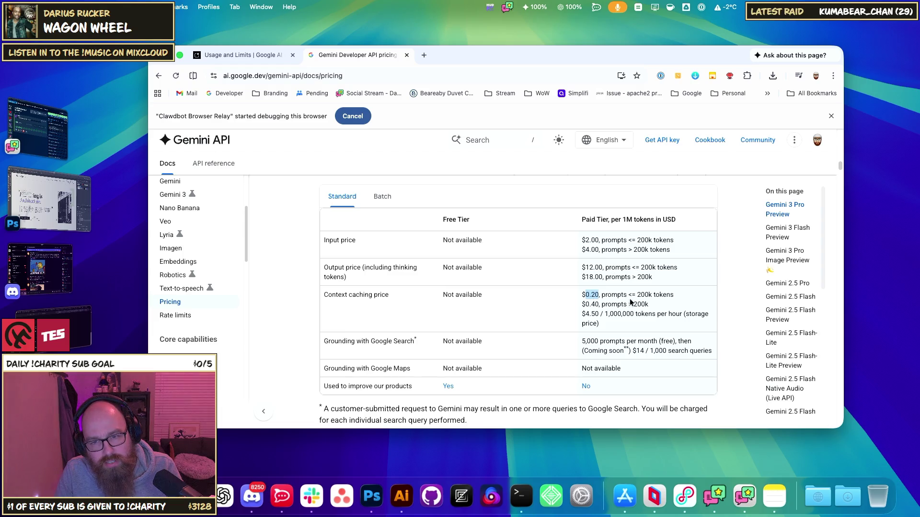
left_click_drag(591, 306, 633, 310)
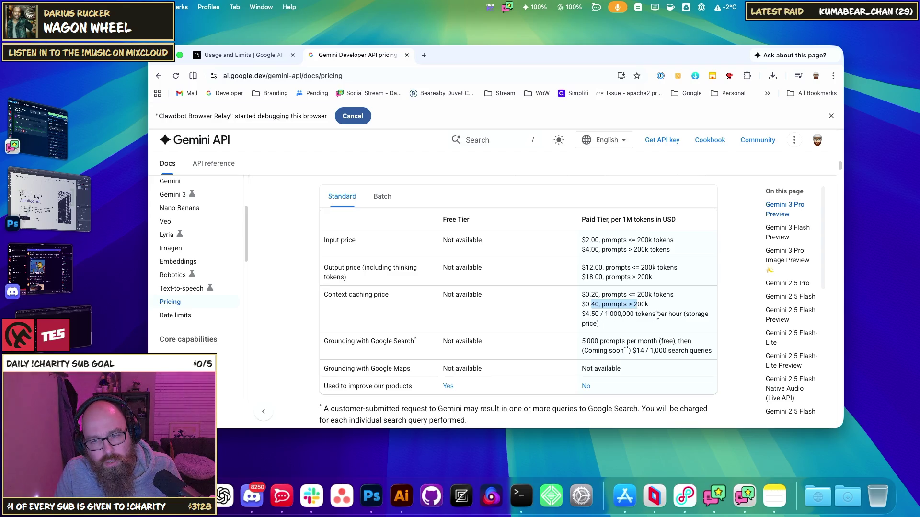
left_click_drag(609, 317, 670, 316)
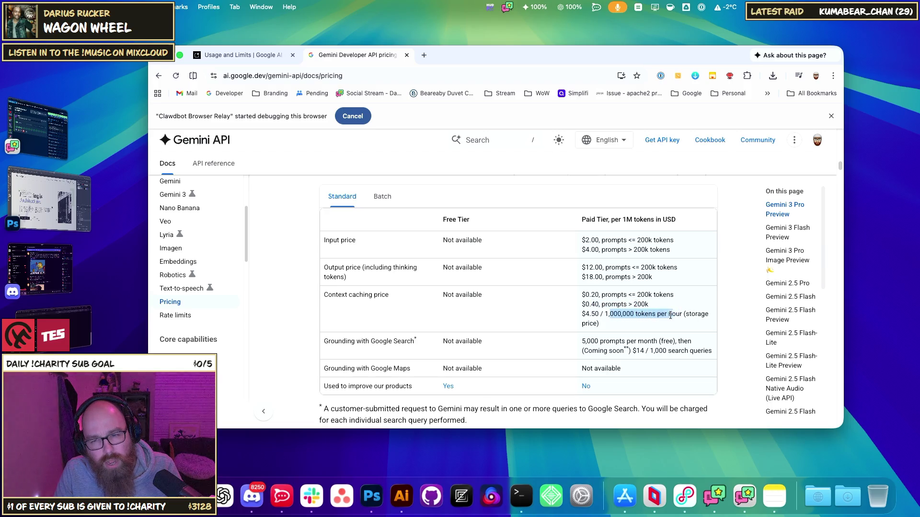
left_click(630, 323)
double_click(593, 317)
double_click(591, 250)
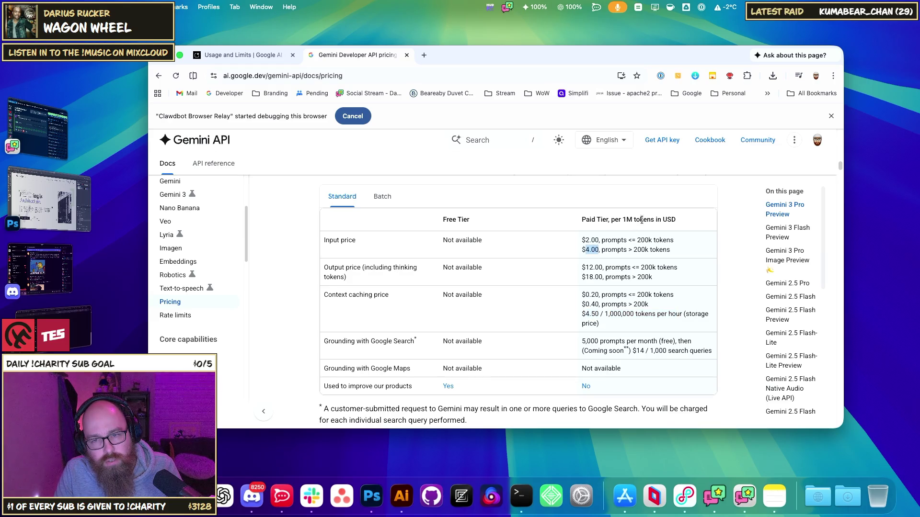
left_click(238, 57)
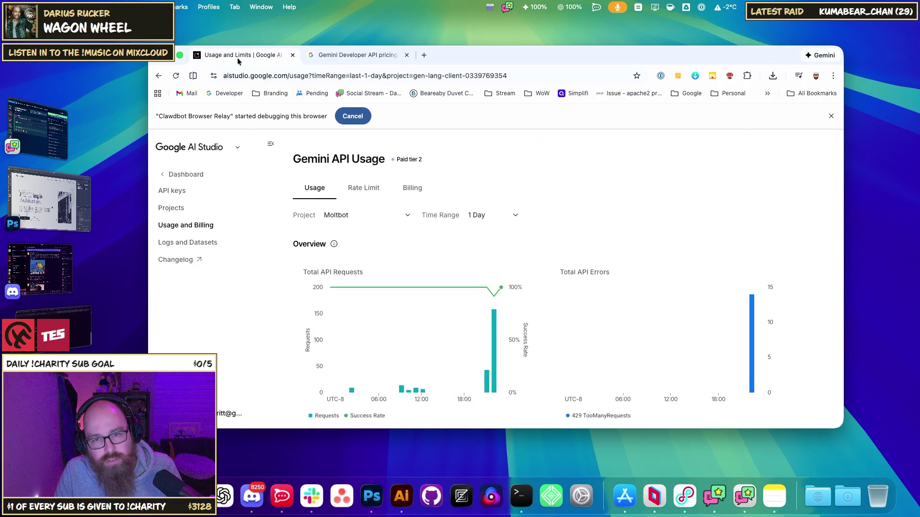
Review the Moltbot project's 1-day Gemini API request and error charts
mouse_move(495, 329)
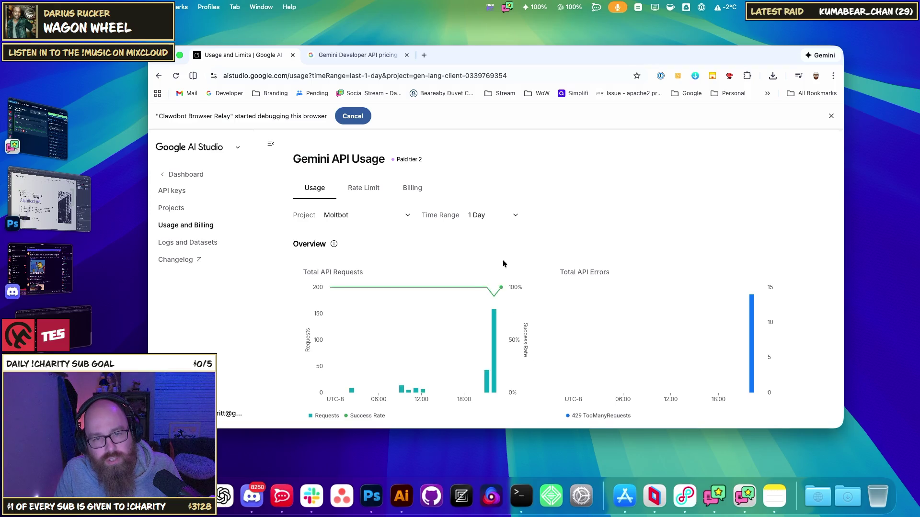
scroll(506, 327, "down", 4)
scroll(506, 328, "down", 2)
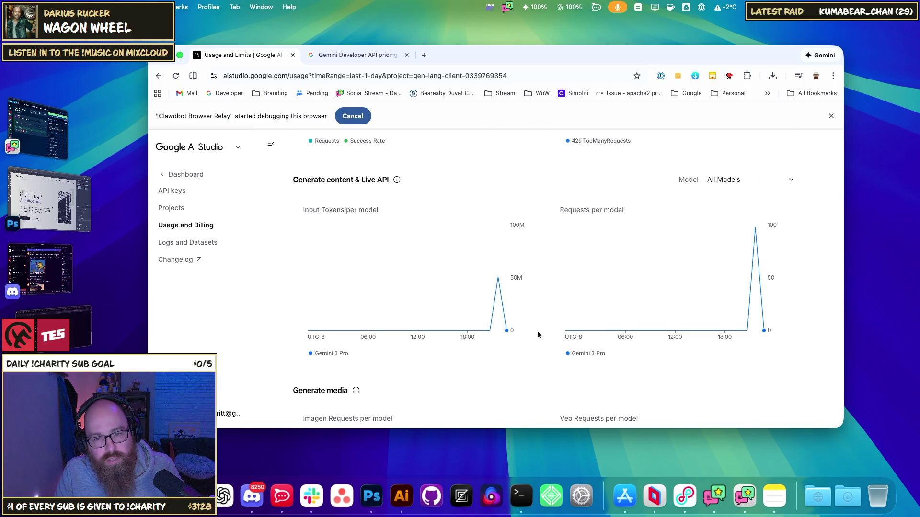
scroll(537, 331, "down", 3)
scroll(538, 331, "up", 9)
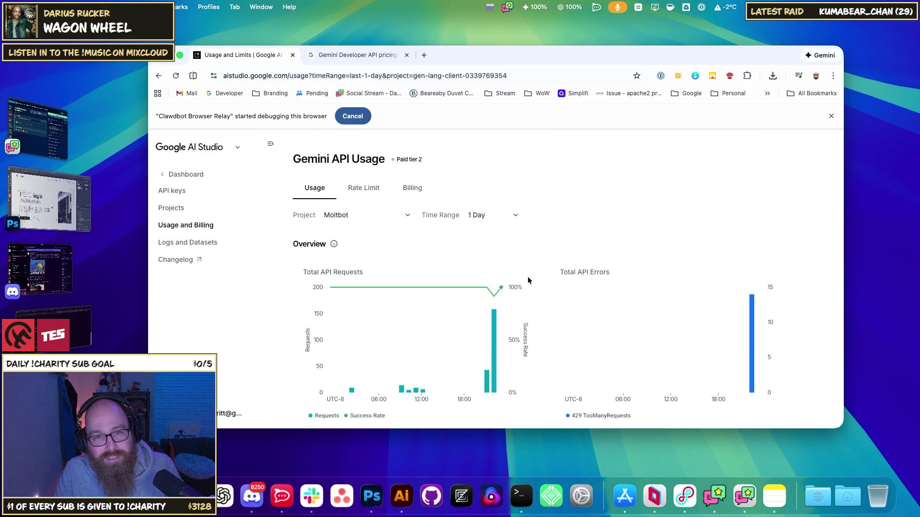
Switch the usage view to Default Gemini Project, then back to Moltbot's rate limits
left_click(364, 216)
left_click(372, 216)
left_click(495, 212)
left_click(495, 213)
left_click(390, 216)
left_click(376, 233)
left_click(380, 222)
left_click(373, 249)
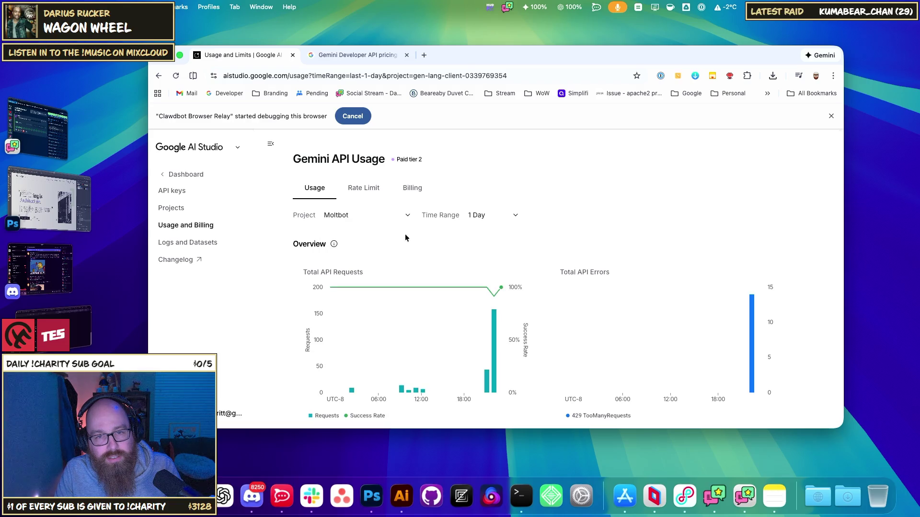
left_click(365, 192)
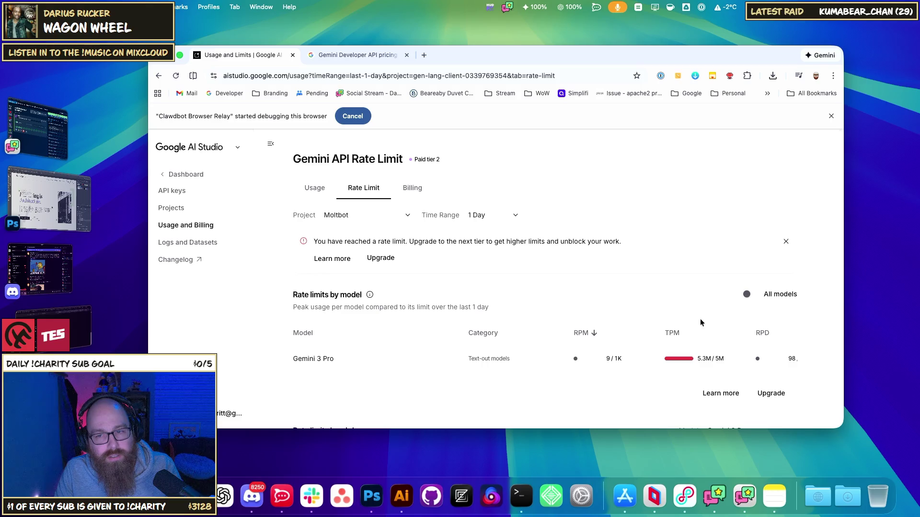
Scroll through Moltbot's rate-limit charts showing Gemini 3 Pro at 5.3M/5M TPM, then open Projects
scroll(695, 316, "down", 3)
scroll(671, 311, "down", 2)
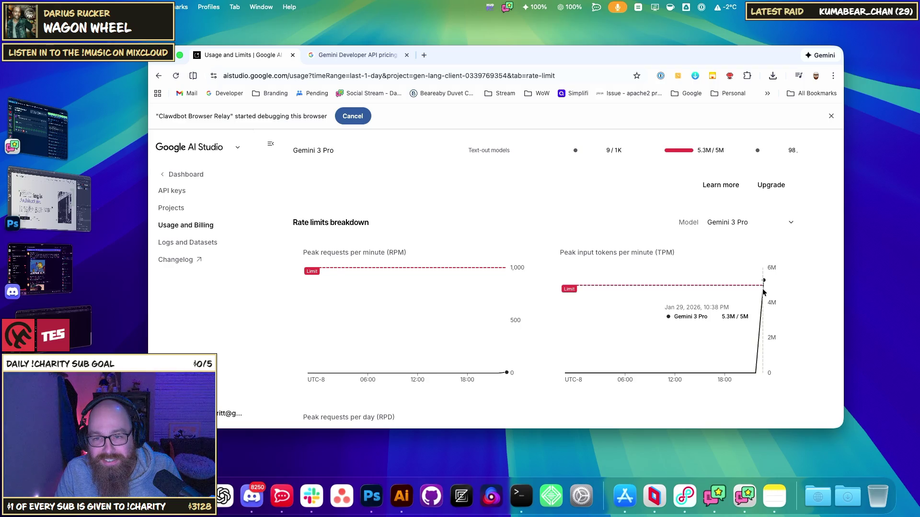
scroll(533, 329, "down", 3)
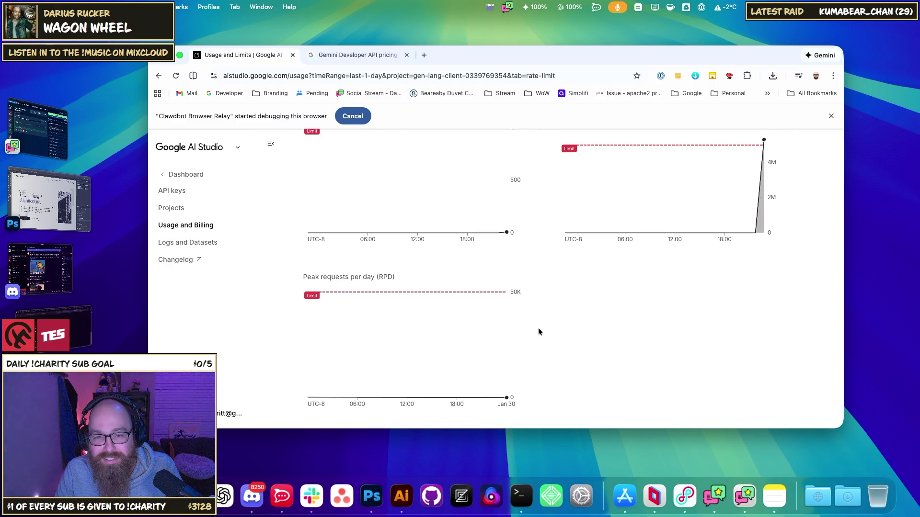
scroll(536, 364, "up", 5)
scroll(517, 240, "up", 5)
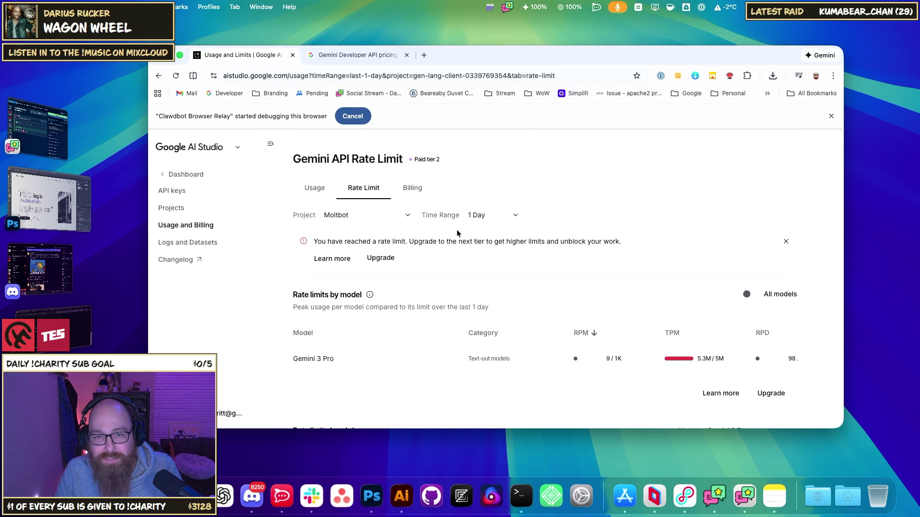
left_click(177, 210)
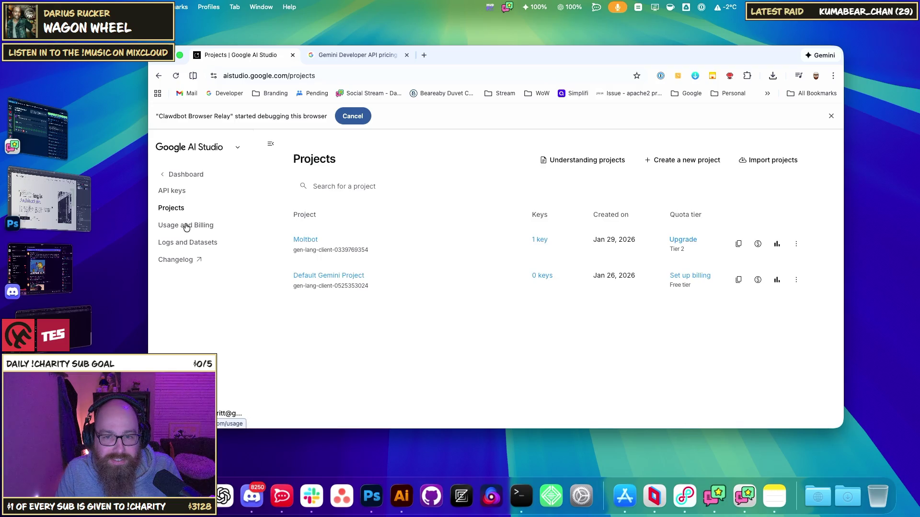
Set the Billing view's time range to 7 days, then open the Gemini API rate limits documentation
left_click(186, 225)
left_click(412, 188)
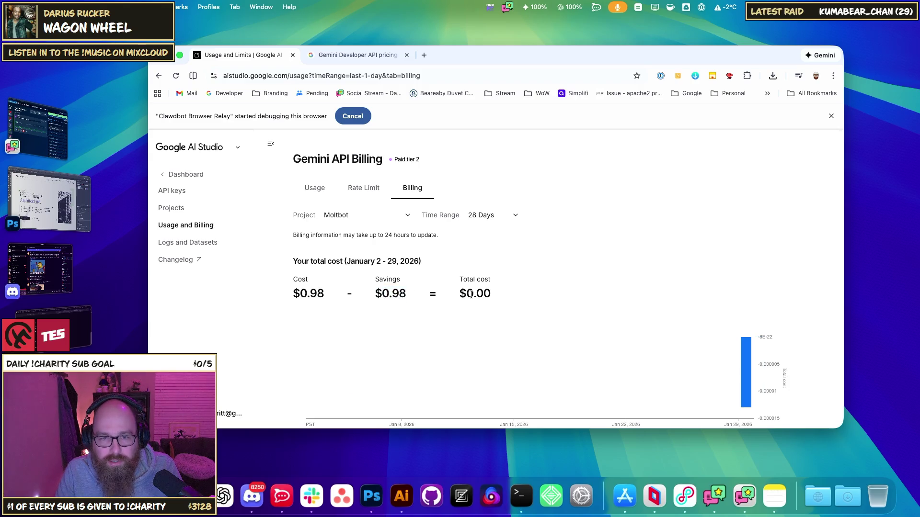
left_click(359, 221)
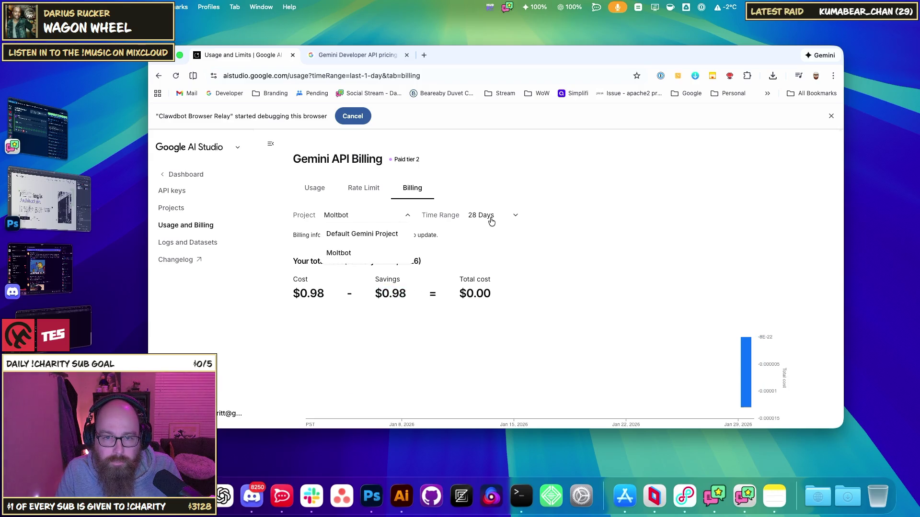
left_click(502, 220)
left_click(495, 235)
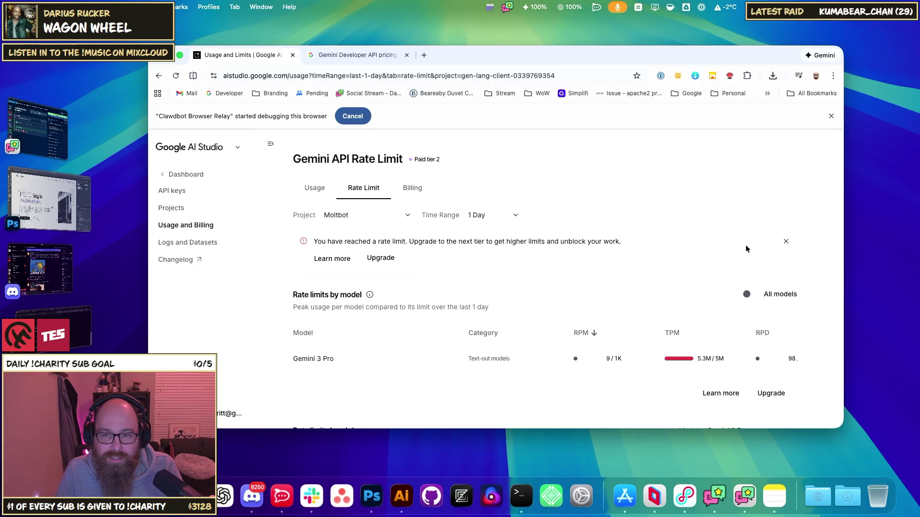
left_click(325, 260)
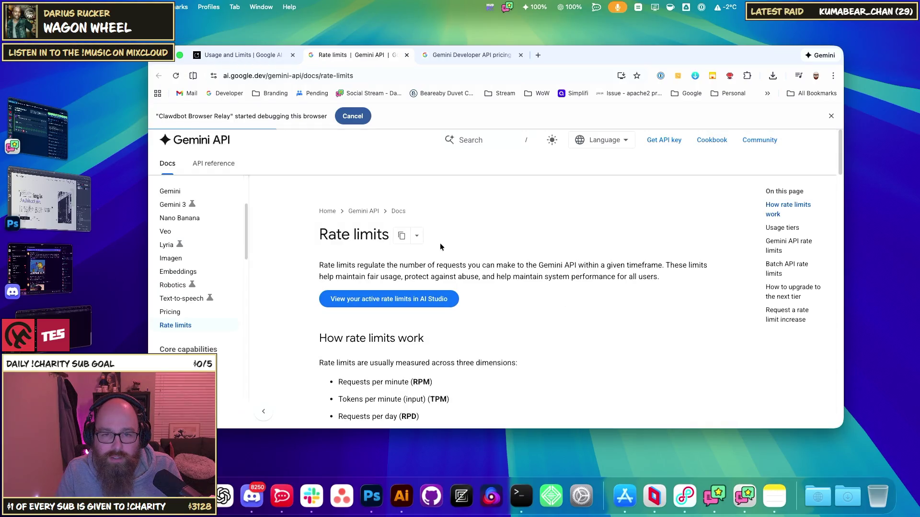
Scroll the rate limits docs and compare the Tier 1 and Tier 2 batch token limits
scroll(523, 259, "down", 3)
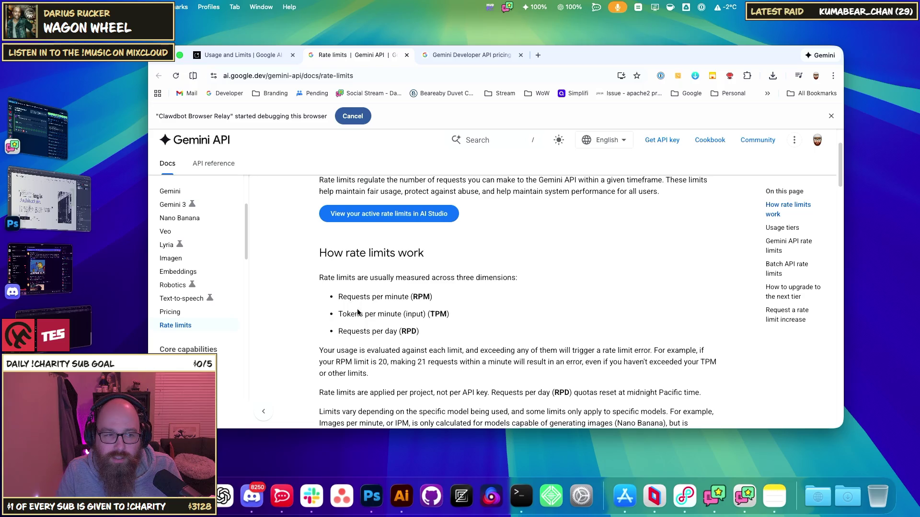
scroll(411, 312, "down", 5)
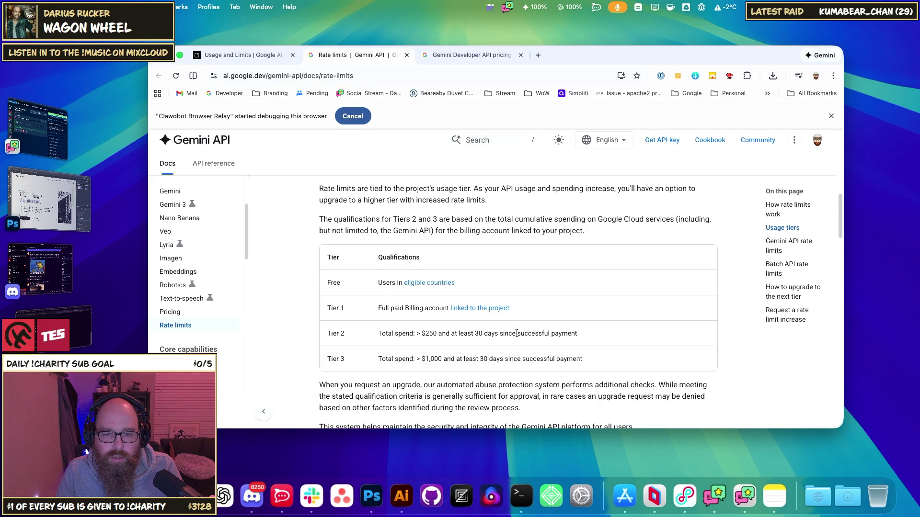
scroll(516, 333, "down", 10)
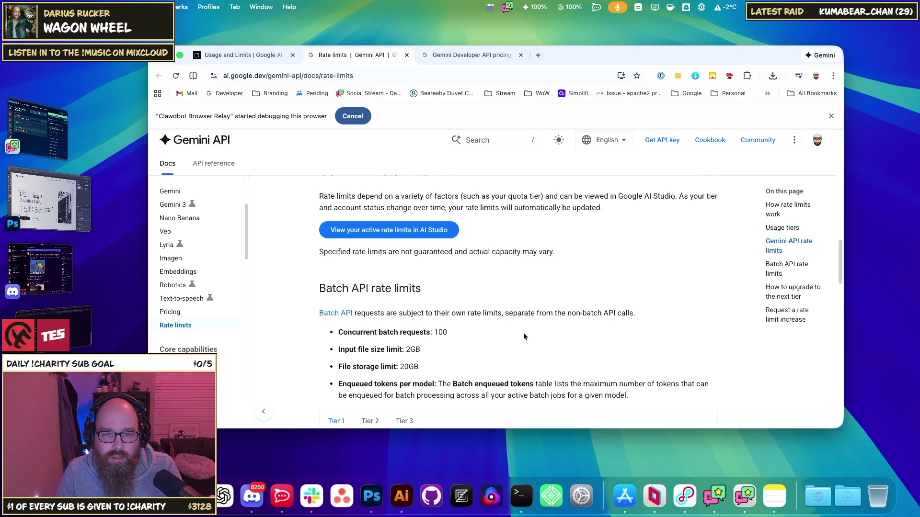
scroll(524, 336, "down", 2)
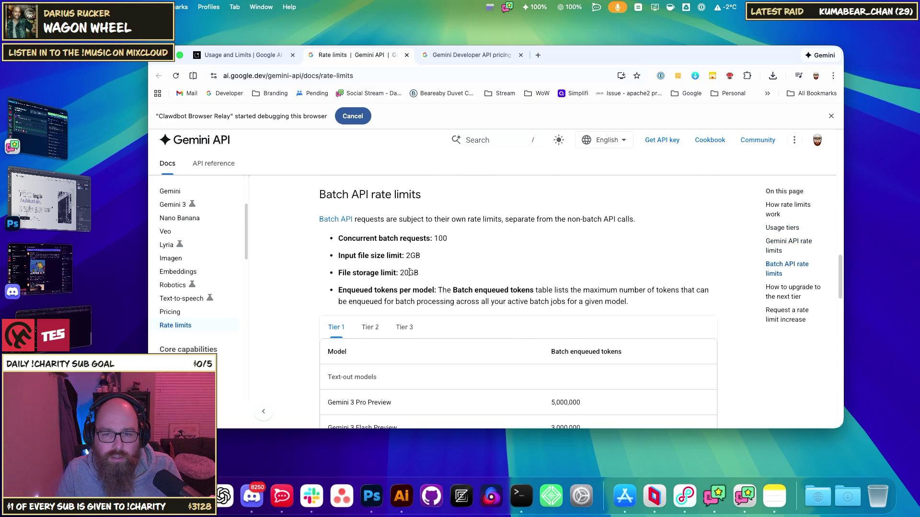
scroll(404, 271, "down", 2)
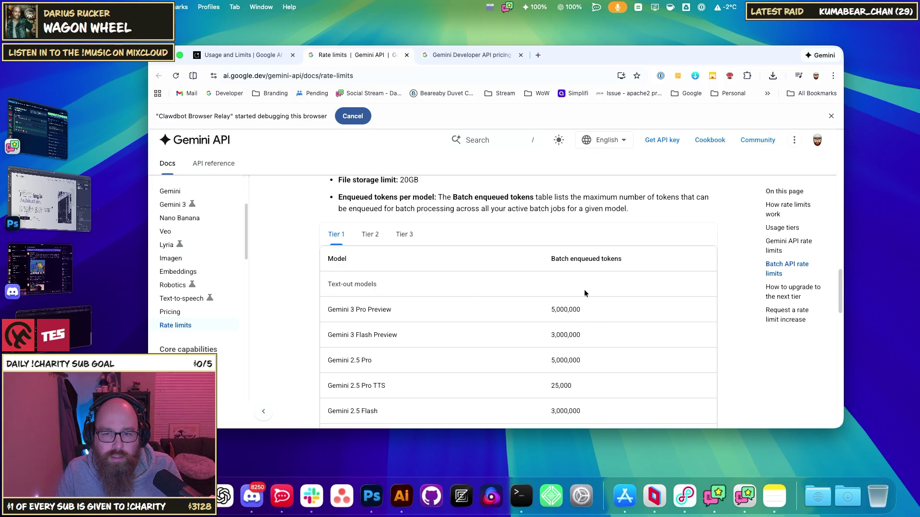
left_click(370, 235)
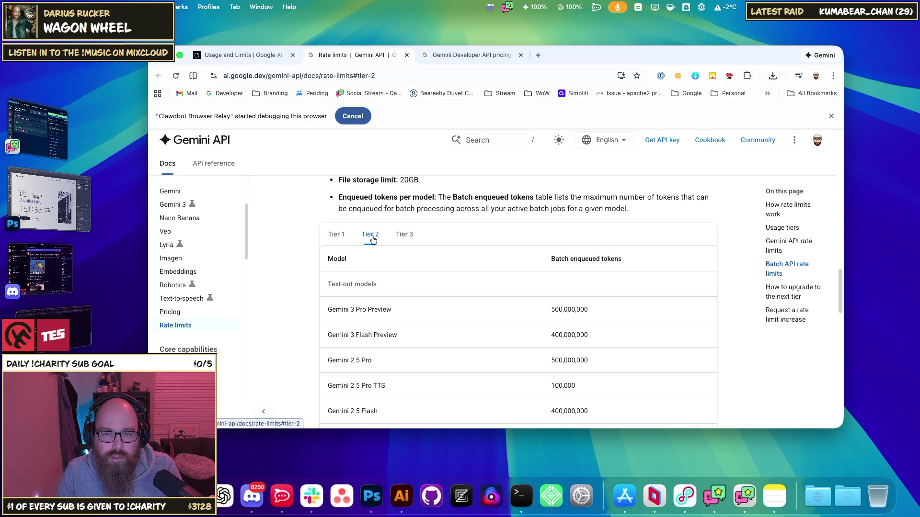
left_click(343, 238)
left_click(369, 234)
left_click(336, 235)
Find and highlight the Tier 2 spending requirement in the usage tiers
scroll(389, 264, "down", 6)
scroll(403, 273, "down", 7)
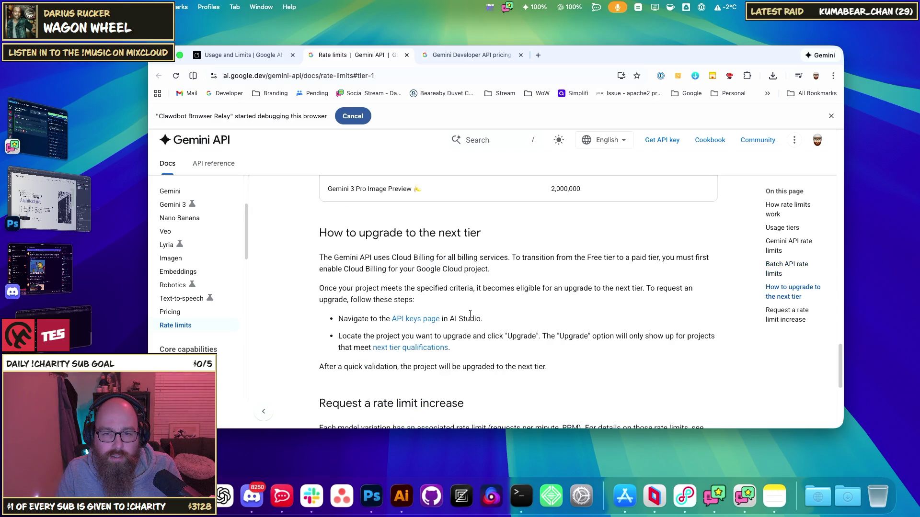
scroll(528, 314, "up", 15)
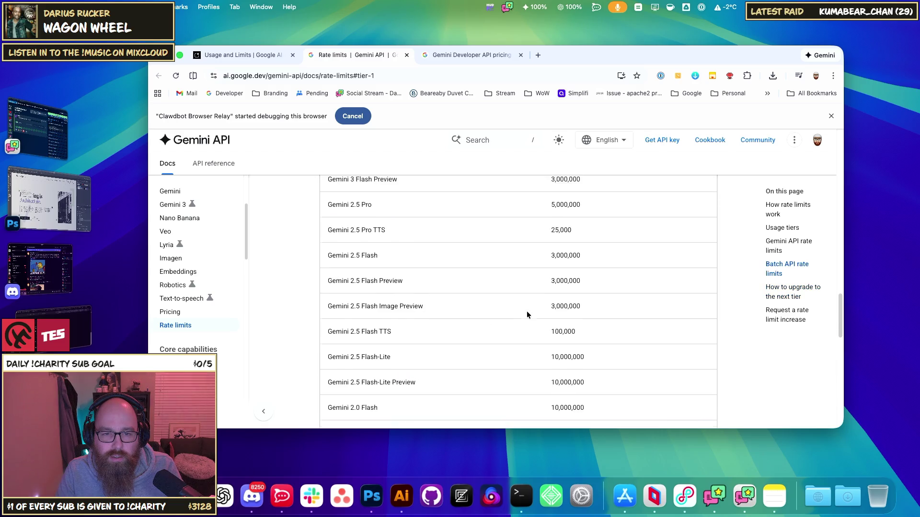
scroll(527, 312, "up", 5)
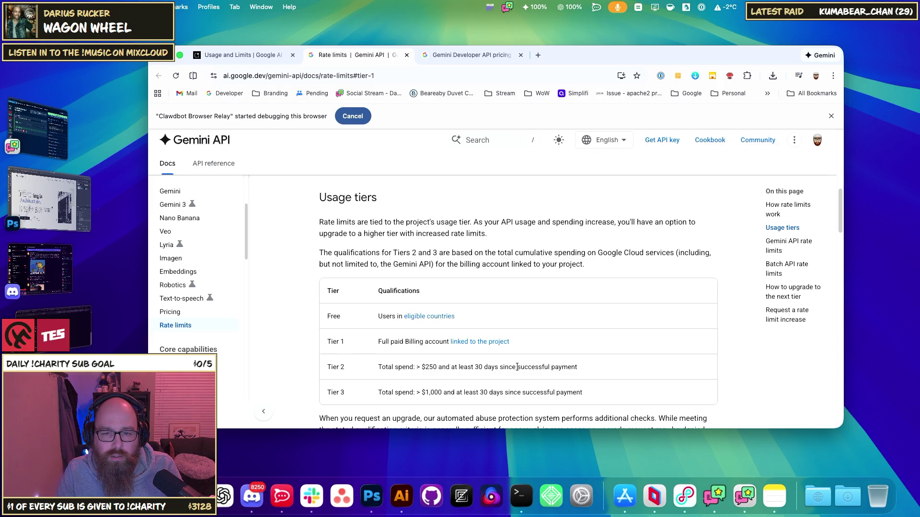
left_click_drag(566, 368, 474, 369)
left_click(475, 368)
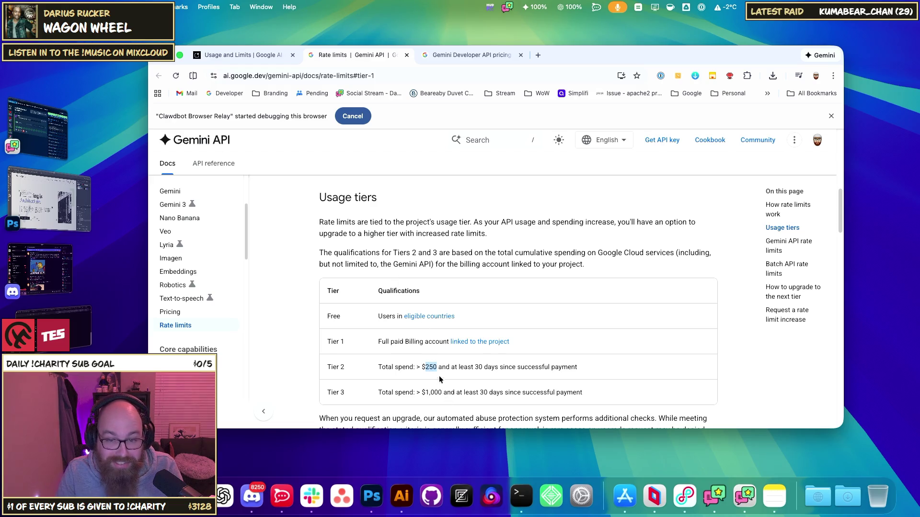
Open the active rate limits in AI Studio, then the rate limits docs in a new tab
scroll(432, 367, "down", 3)
scroll(460, 339, "up", 1)
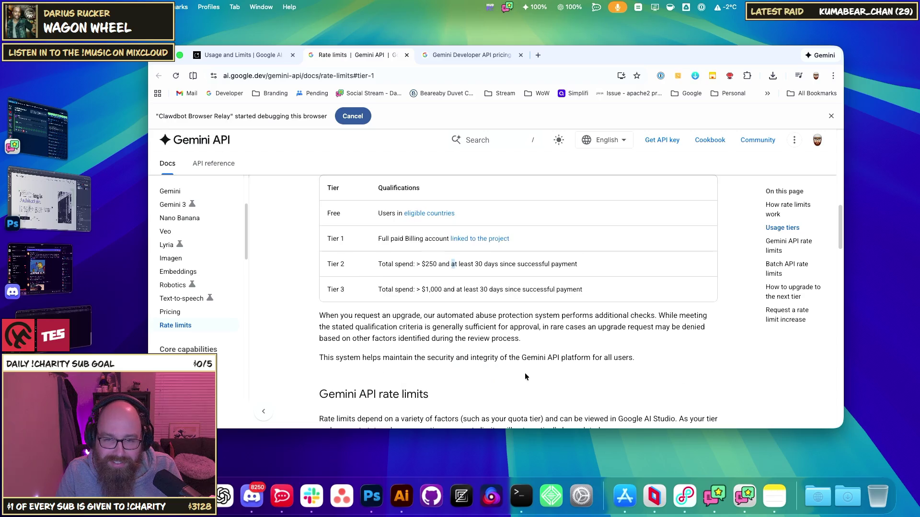
left_click(790, 242)
left_click(379, 268)
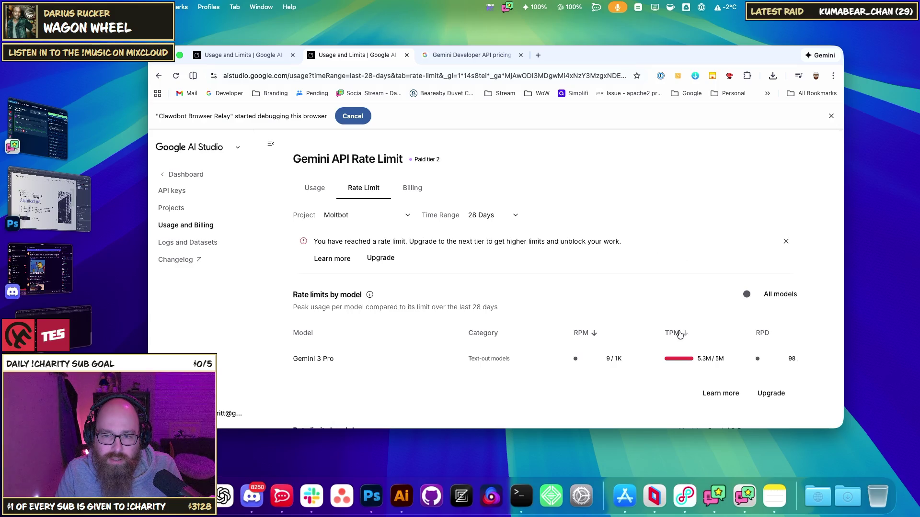
left_click(330, 261)
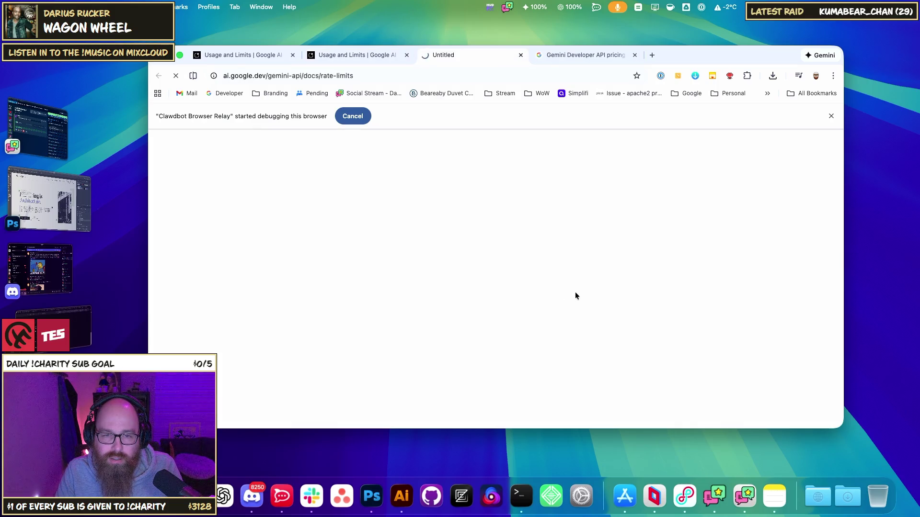
Scroll to the Batch API table and show the Tier 2 batch token limits
scroll(510, 296, "down", 3)
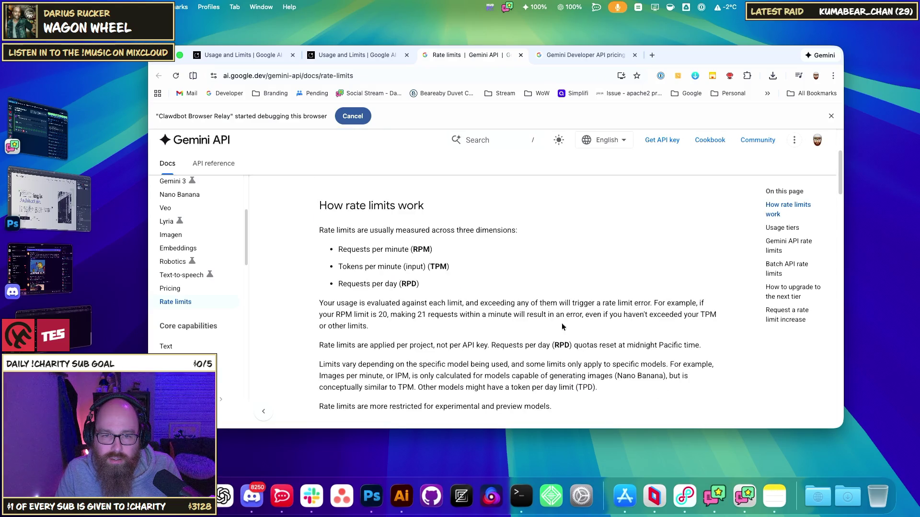
scroll(466, 317, "down", 10)
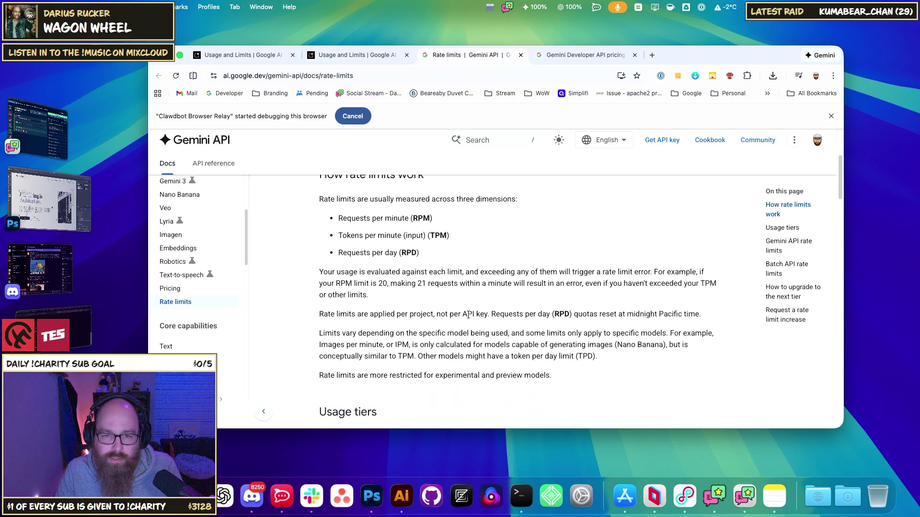
scroll(470, 316, "down", 5)
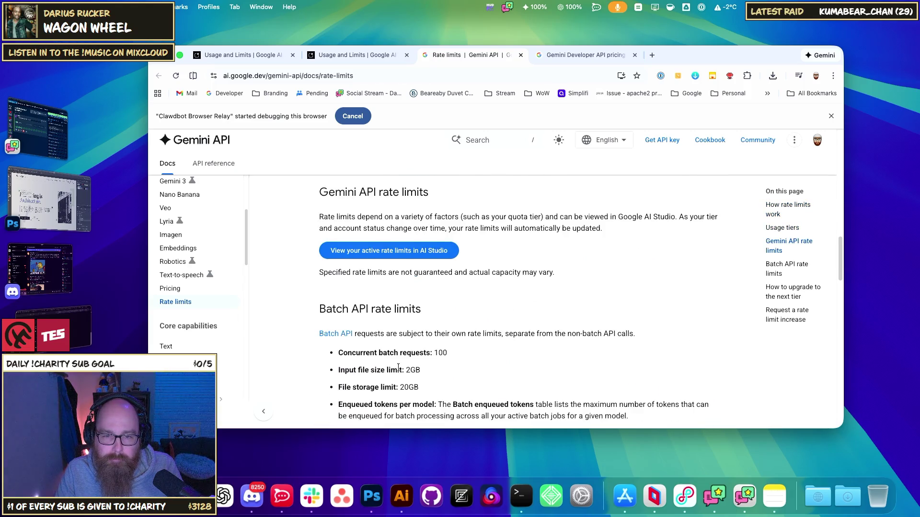
scroll(478, 352, "down", 5)
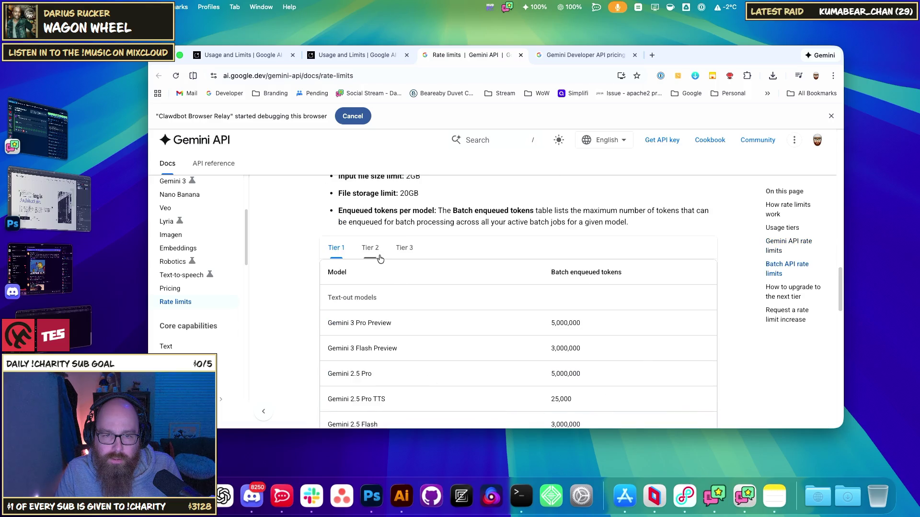
left_click(381, 260)
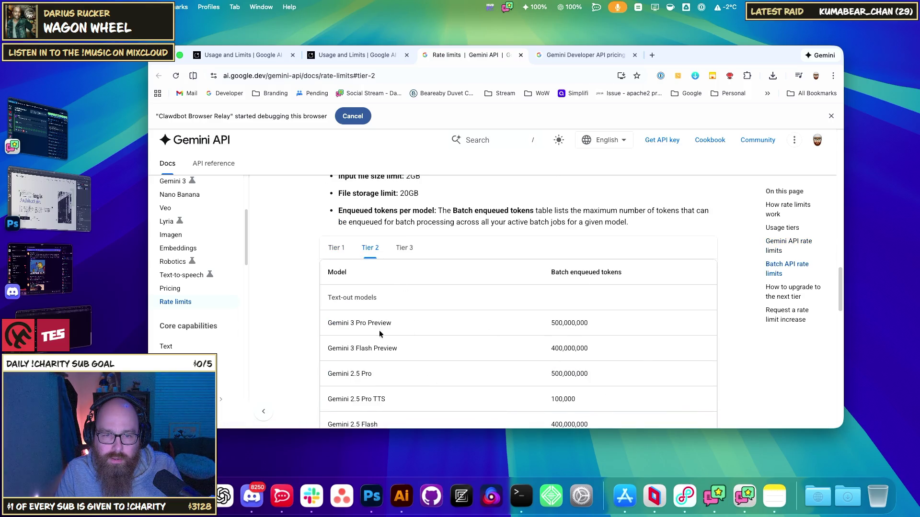
left_click_drag(555, 272, 621, 272)
left_click(591, 311)
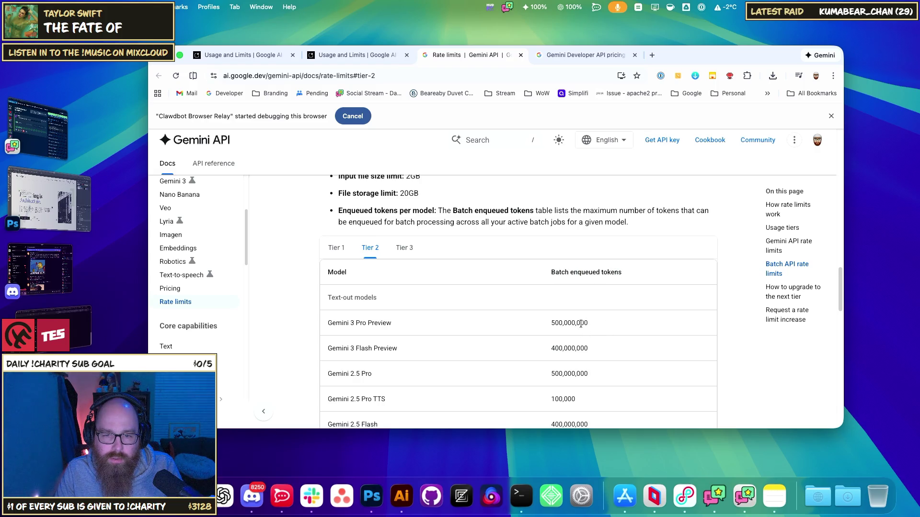
scroll(582, 324, "down", 5)
scroll(375, 348, "up", 3)
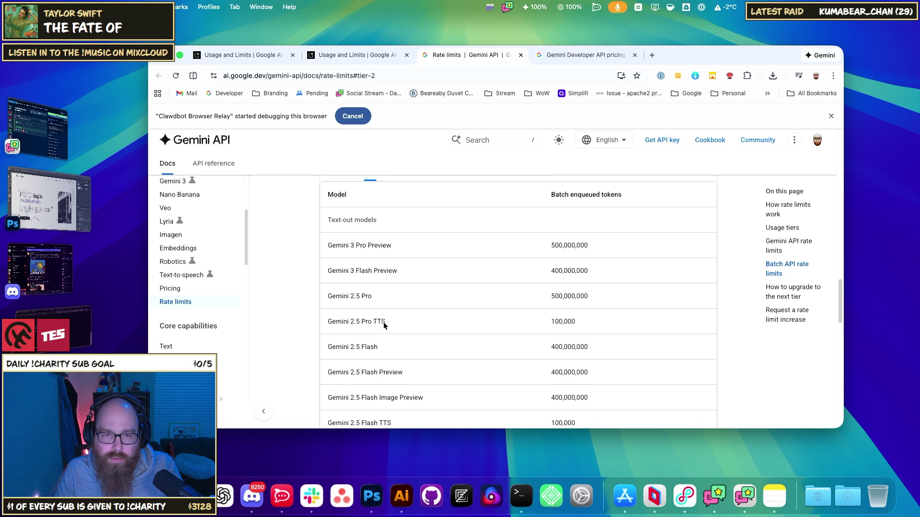
Compare Gemini 3 Pro Preview's Tier 1 and Tier 2 batch enqueued token limits
left_click_drag(335, 246, 375, 244)
scroll(501, 263, "up", 1)
left_click(336, 199)
double_click(556, 275)
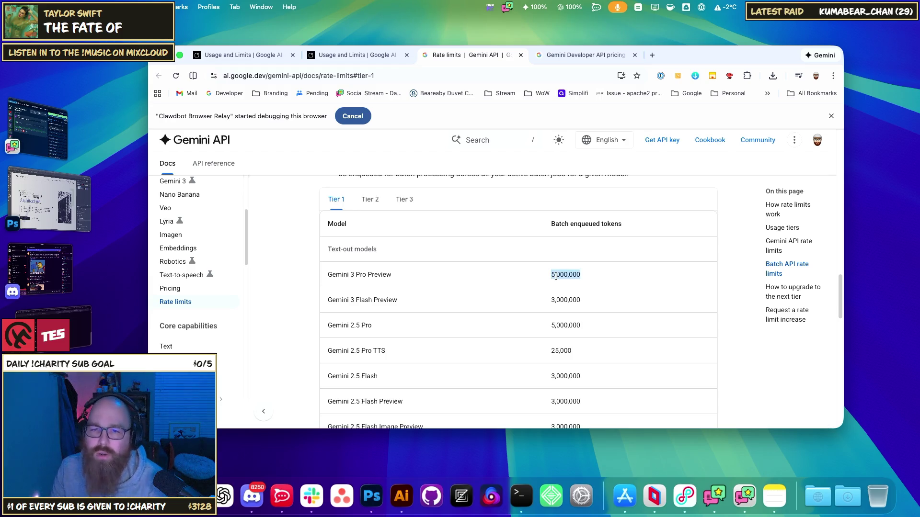
scroll(560, 277, "up", 1)
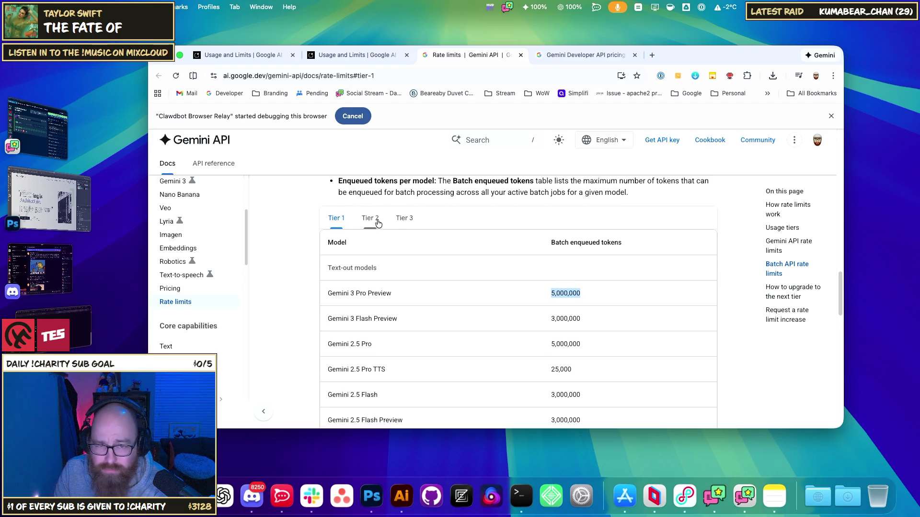
scroll(422, 262, "up", 5)
scroll(422, 262, "up", 3)
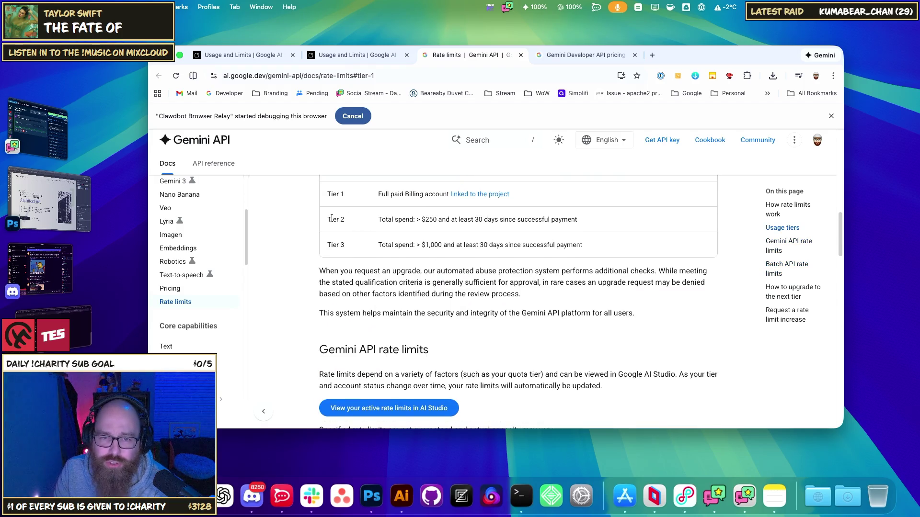
scroll(485, 246, "down", 10)
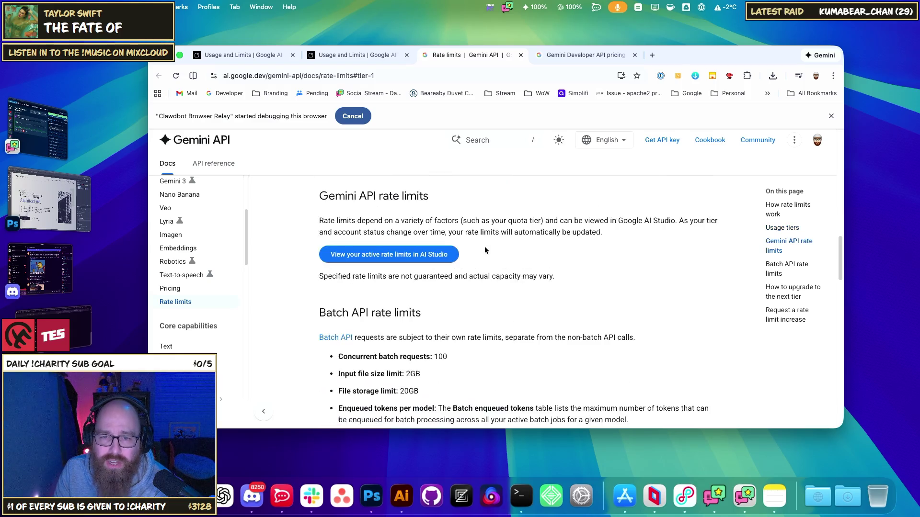
left_click(370, 273)
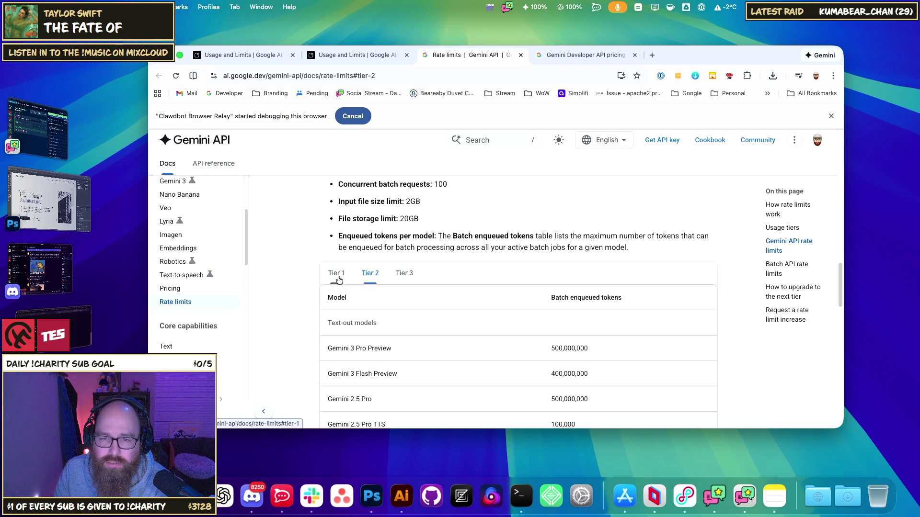
left_click(338, 277)
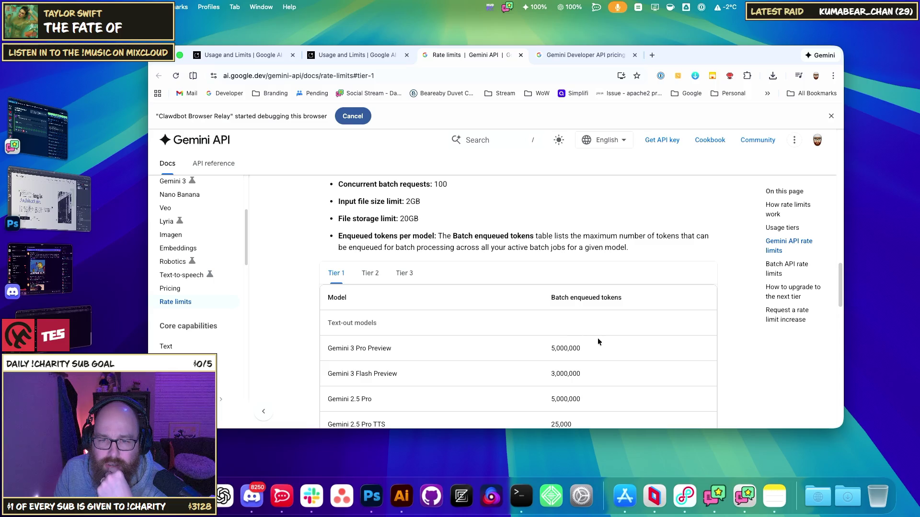
Review the usage tier qualifications including the $250 spend, then switch to AI Studio's rate limit tab
scroll(464, 293, "up", 2)
scroll(546, 311, "down", 2)
scroll(552, 301, "up", 2)
scroll(566, 319, "up", 10)
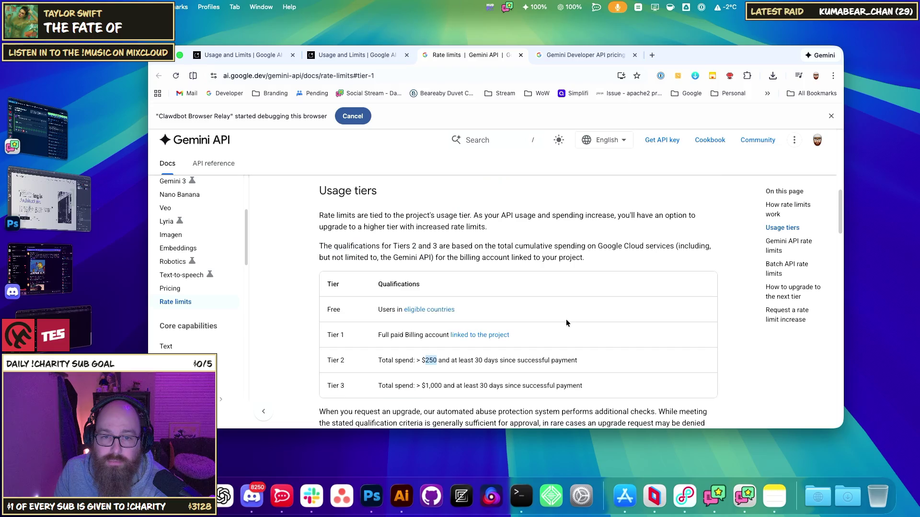
scroll(375, 297, "down", 1)
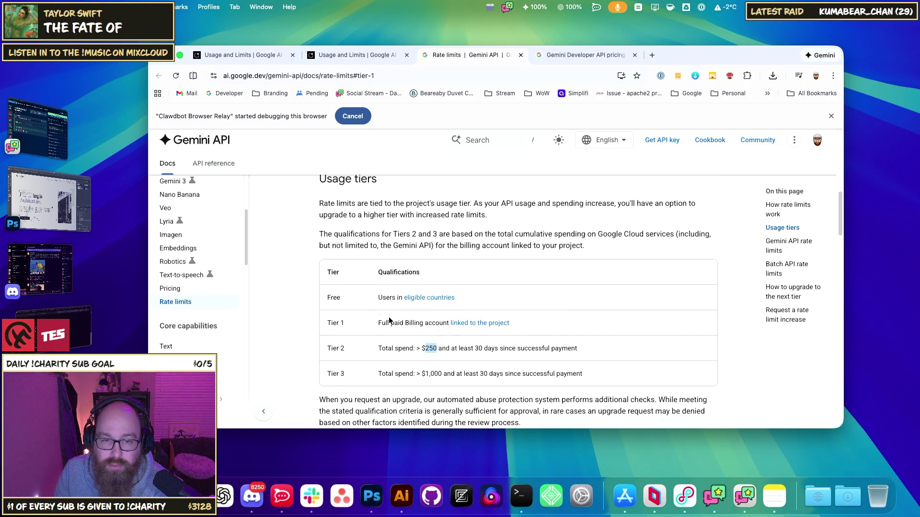
scroll(375, 318, "down", 1)
left_click(390, 309)
left_click_drag(345, 311, 327, 311)
left_click(416, 310)
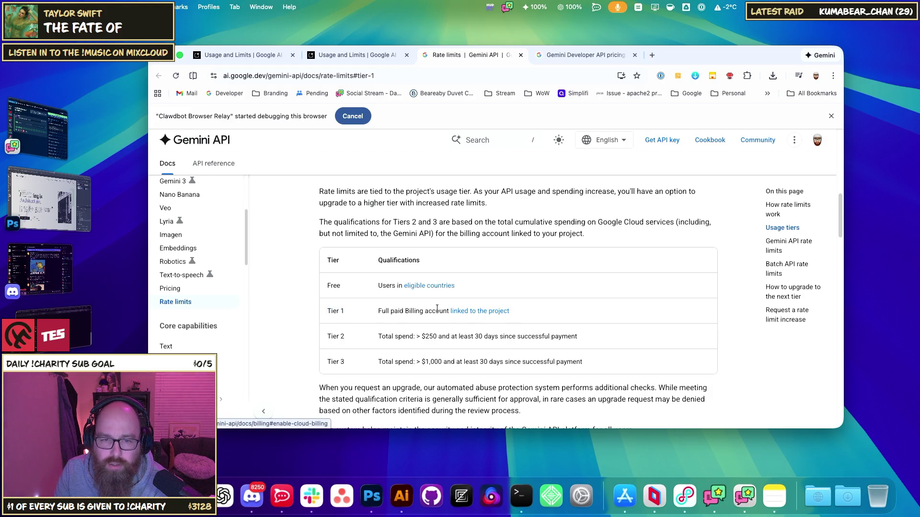
scroll(472, 315, "down", 10)
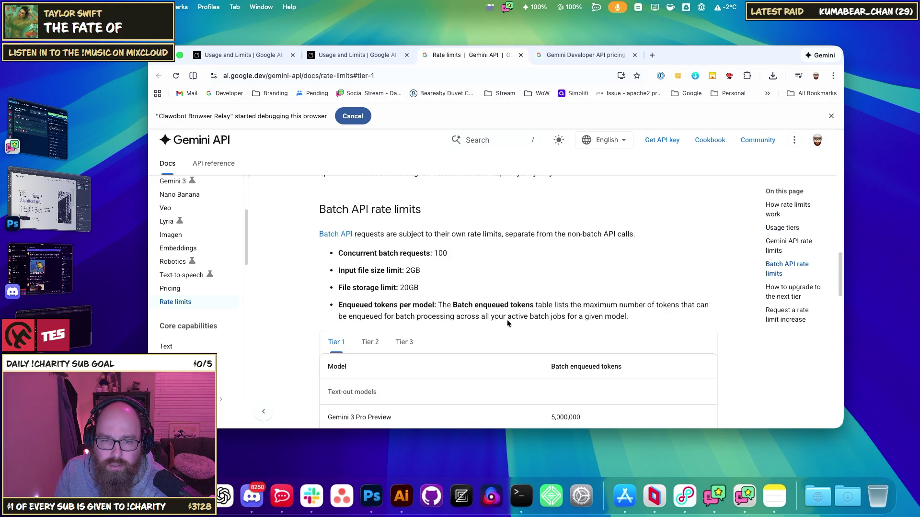
left_click(363, 57)
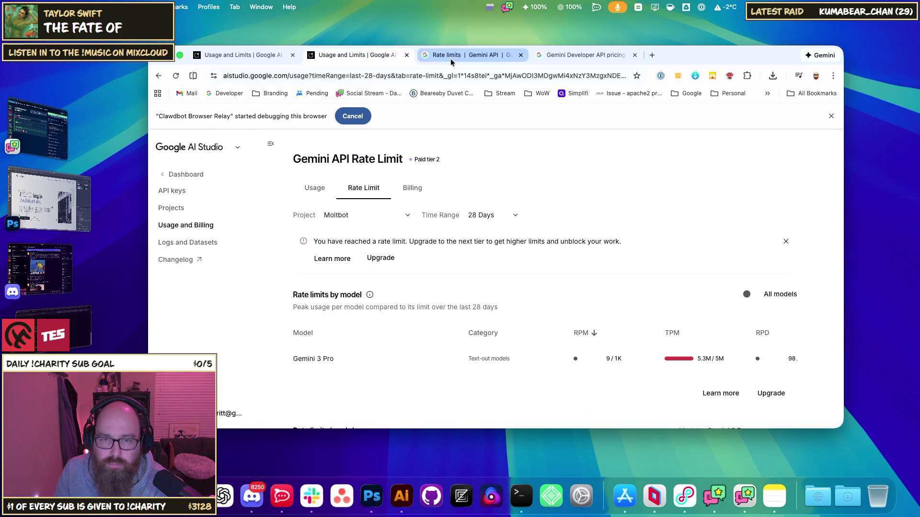
Switch to the Gemini Developer API pricing tab and highlight Gemini 3 Pro Preview's $4.00 long-prompt input price
key("ctrl+Tab")
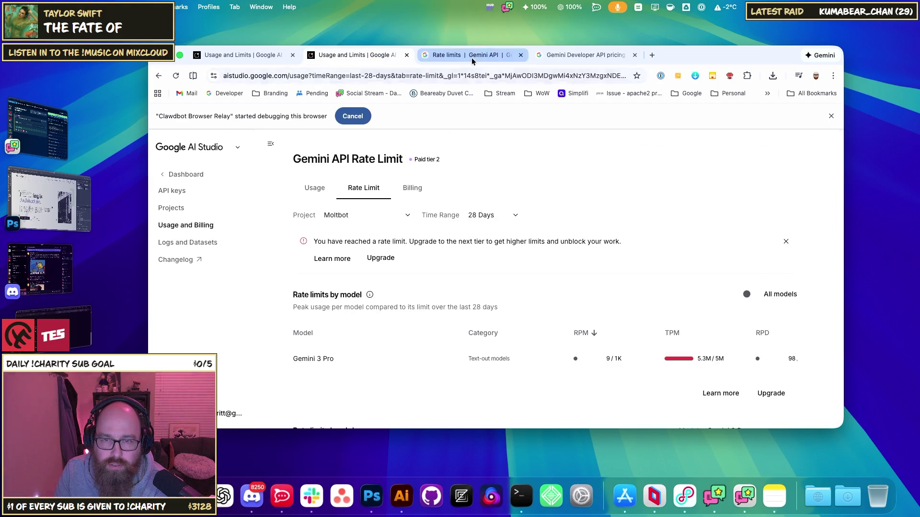
left_click(576, 55)
left_click(597, 246)
double_click(615, 220)
left_click(592, 236)
double_click(593, 249)
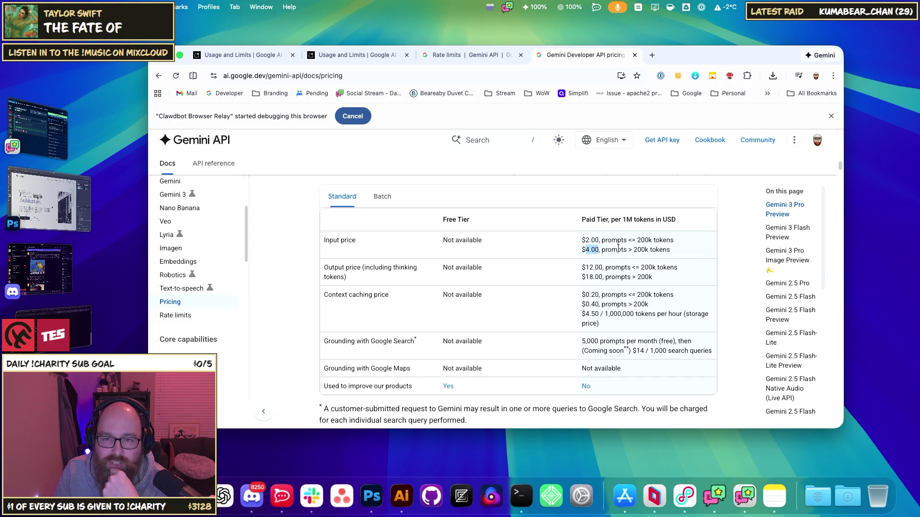
Highlight the 200k-token threshold for Gemini 3 Pro Preview's higher input price
mouse_move(633, 249)
left_mouse_down()
mouse_move(646, 249)
mouse_move(627, 250)
mouse_move(628, 240)
mouse_move(664, 241)
left_mouse_up()
left_click(644, 239)
scroll(314, 259, "up", 3)
scroll(315, 259, "down", 2)
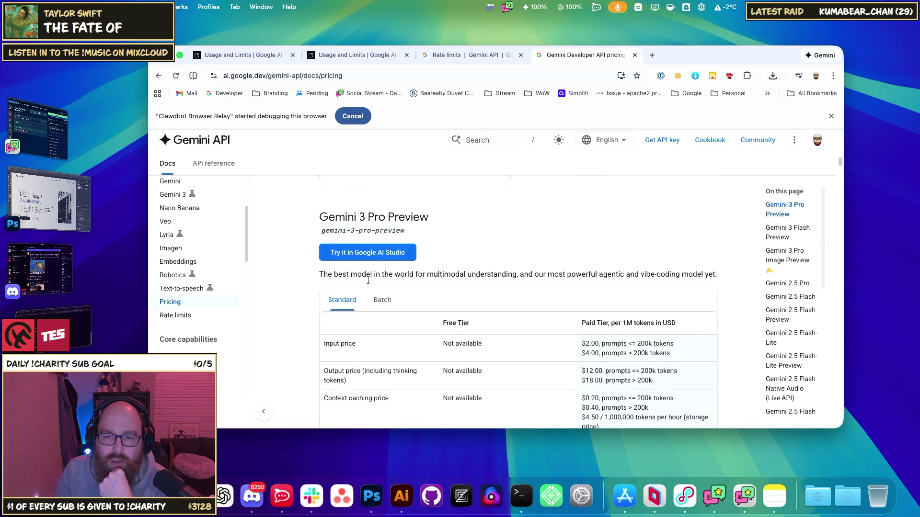
Highlight the $2.00 input price for prompts <= 200k tokens, then return to the Rate limits docs
left_click_drag(602, 353, 650, 353)
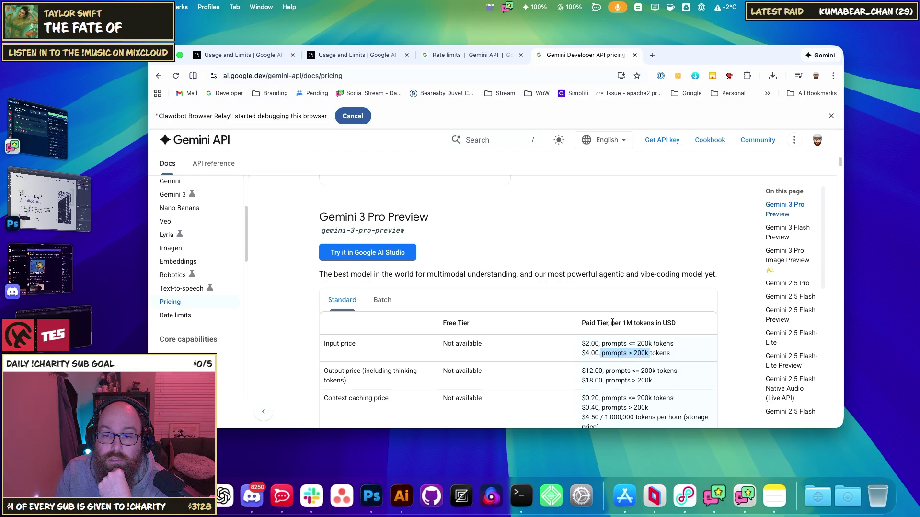
mouse_move(595, 347)
left_mouse_down()
mouse_move(637, 353)
mouse_move(655, 344)
mouse_move(611, 352)
mouse_move(640, 341)
mouse_move(621, 331)
mouse_move(630, 323)
mouse_move(654, 324)
mouse_move(655, 342)
mouse_move(585, 344)
mouse_move(599, 355)
left_mouse_up()
left_click(583, 350)
double_click(594, 343)
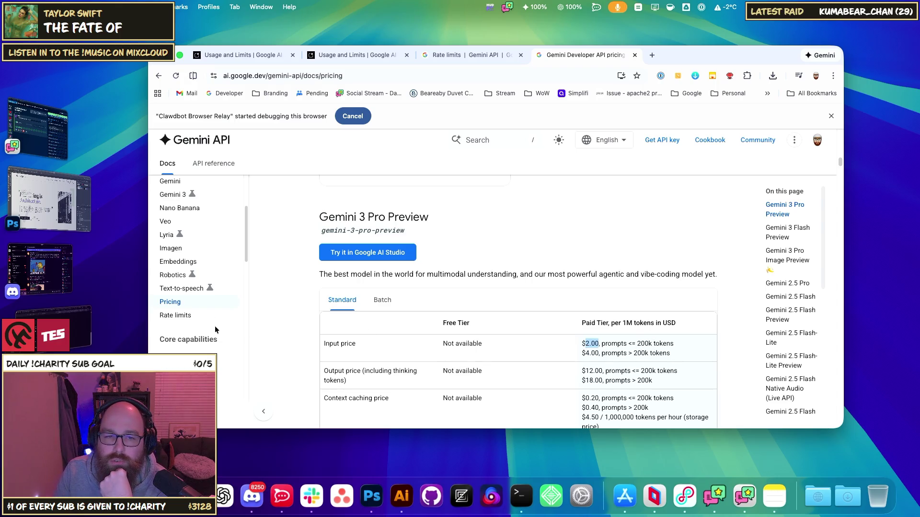
left_click(633, 347)
left_click_drag(669, 343, 602, 343)
left_click(603, 341)
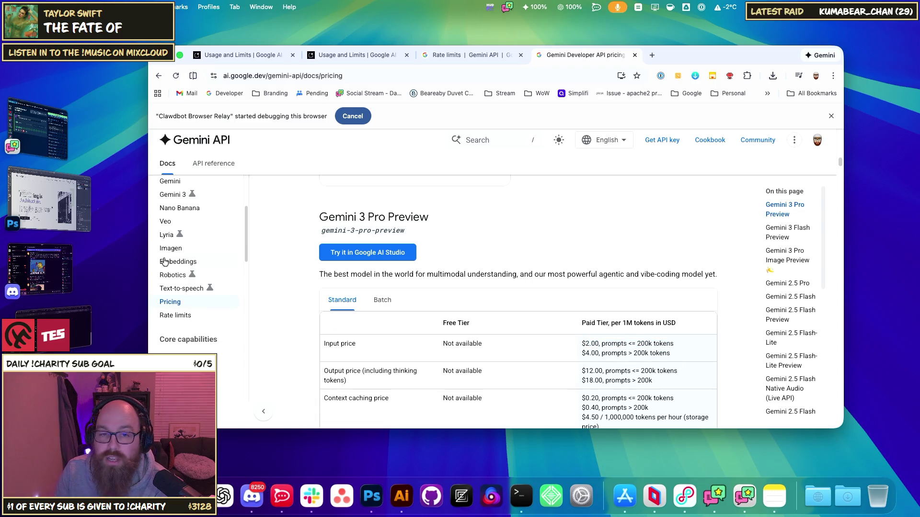
left_click(496, 56)
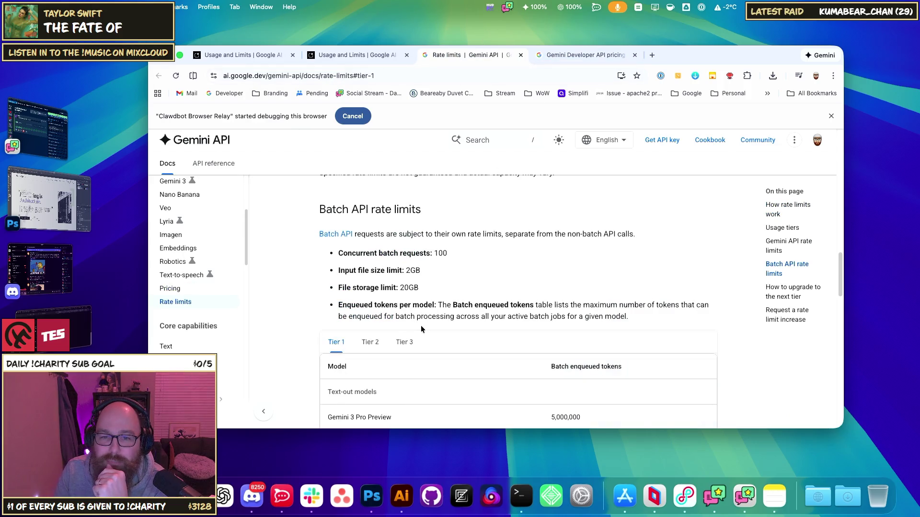
Check the Tier 2 batch token limits, then open Moltbot's active rate limits in AI Studio
scroll(420, 326, "down", 3)
left_click(377, 282)
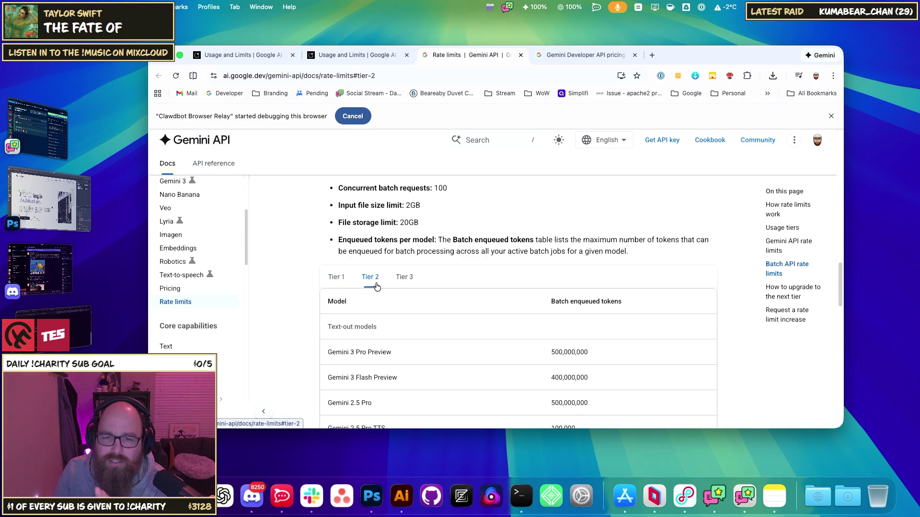
scroll(376, 287, "up", 5)
scroll(434, 271, "up", 15)
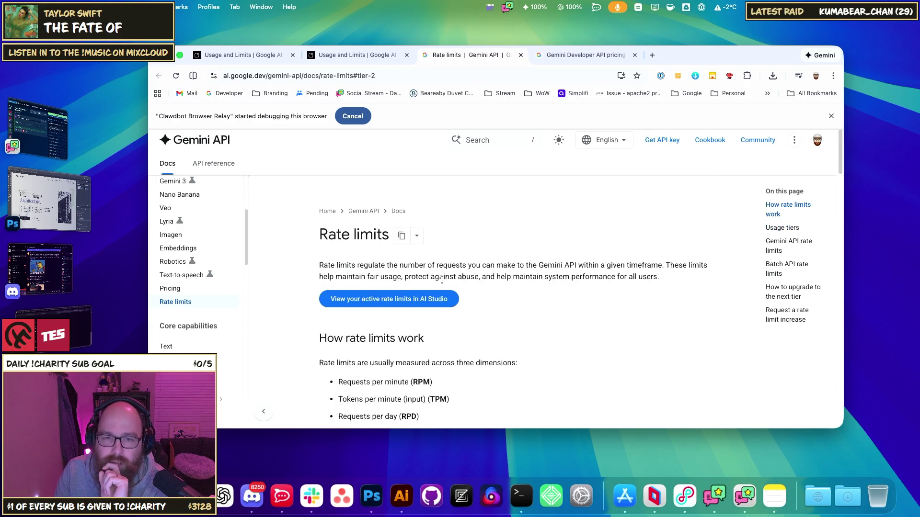
left_click(326, 298)
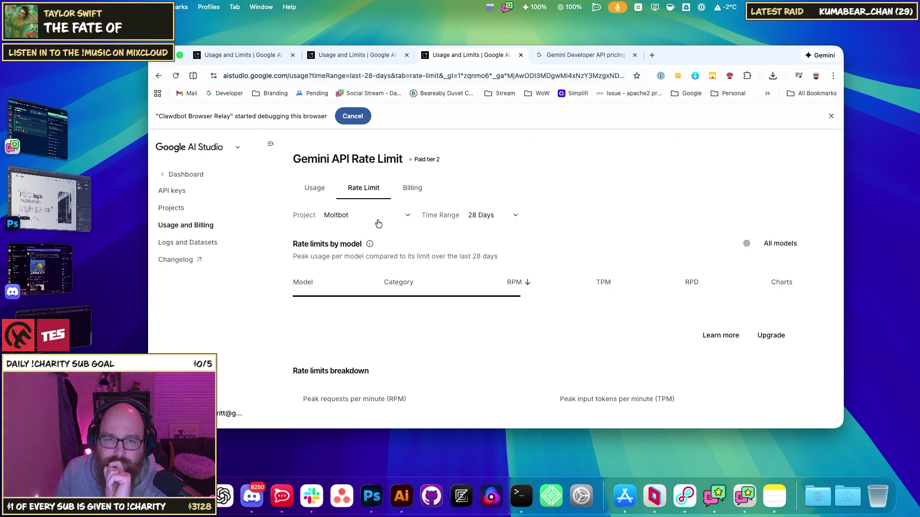
Inspect Moltbot's Usage charts: 231 requests and 14 TooManyRequests errors on Jan 29
left_click(694, 363)
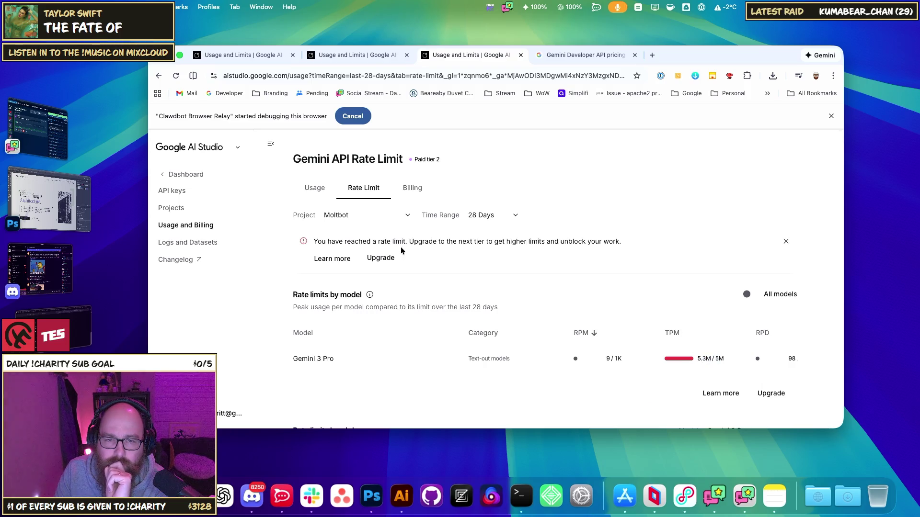
left_click(314, 189)
scroll(515, 336, "down", 3)
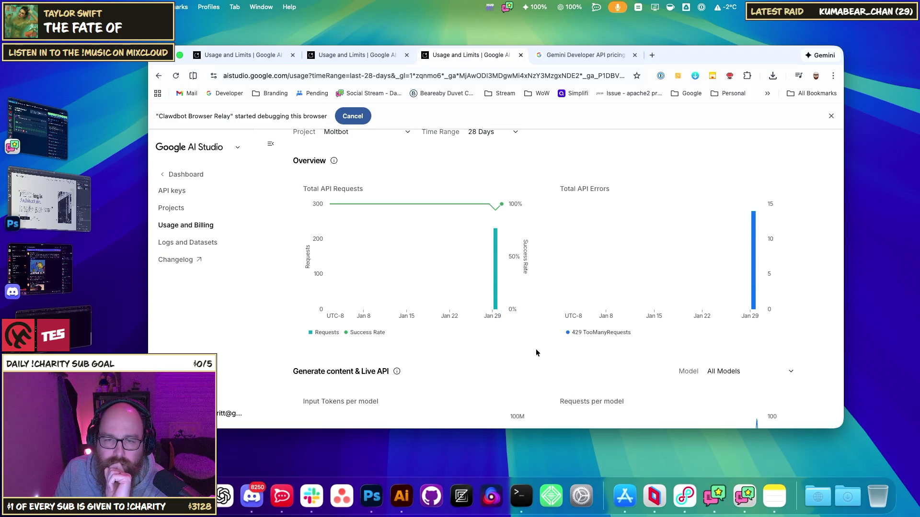
scroll(534, 353, "up", 3)
scroll(495, 317, "down", 11)
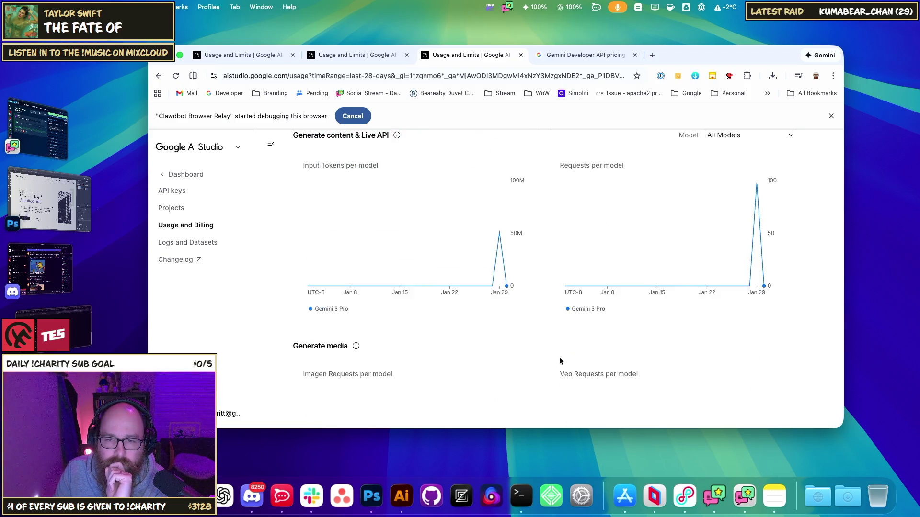
scroll(559, 360, "up", 10)
mouse_move(495, 364)
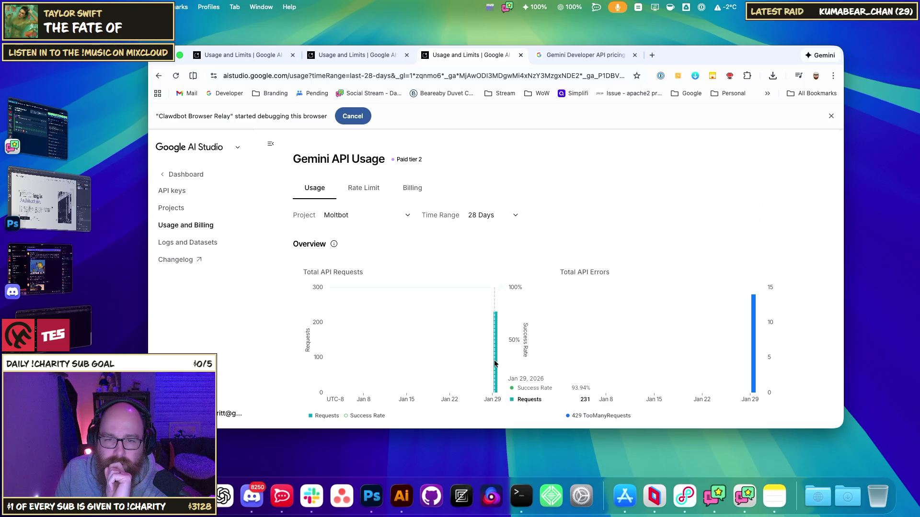
mouse_move(676, 355)
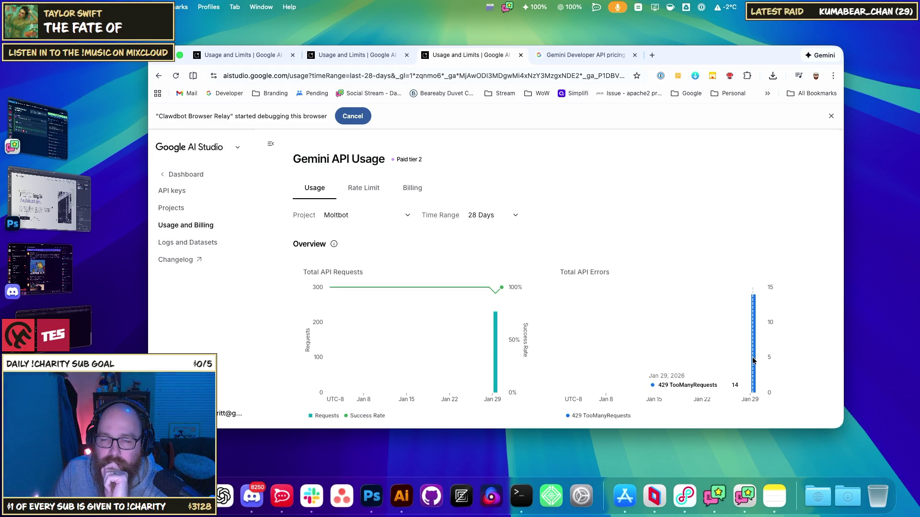
Search Google in a new tab for 'moltbot too many requests'
left_click(648, 53)
type("m")
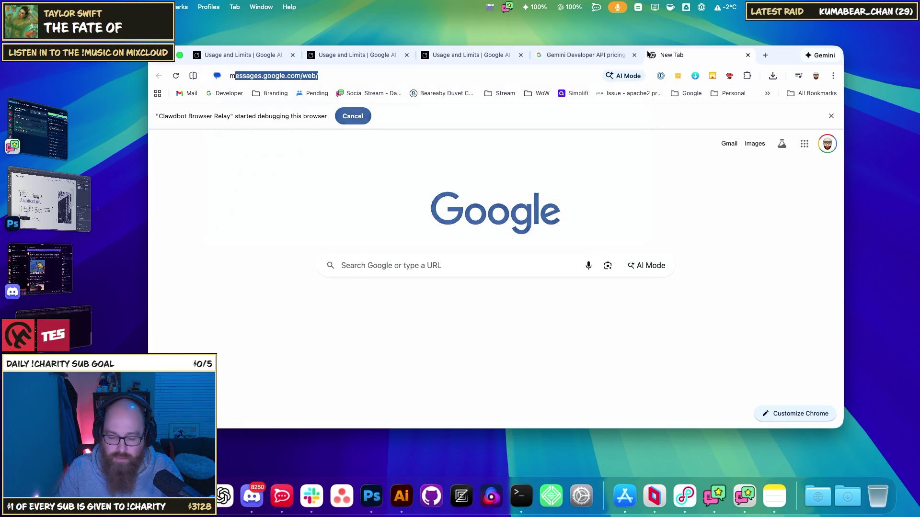
type("oltbot too many")
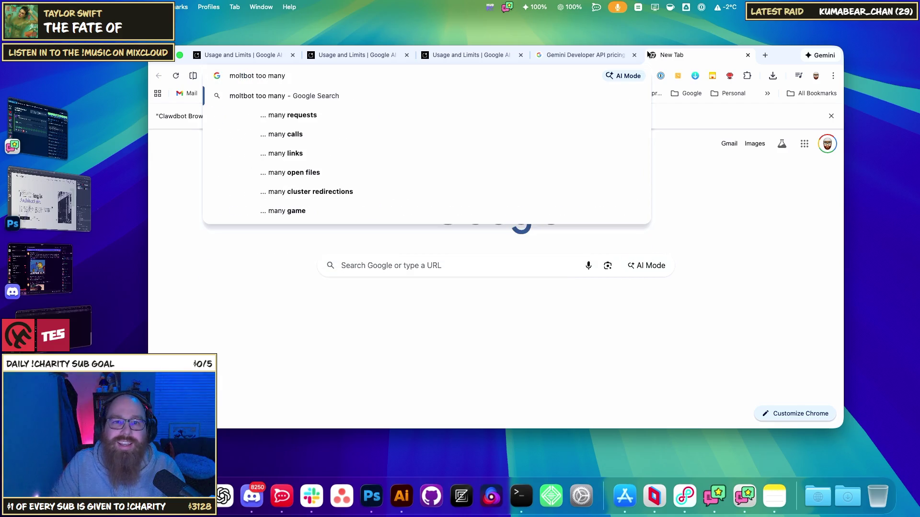
key("Down")
key("Return")
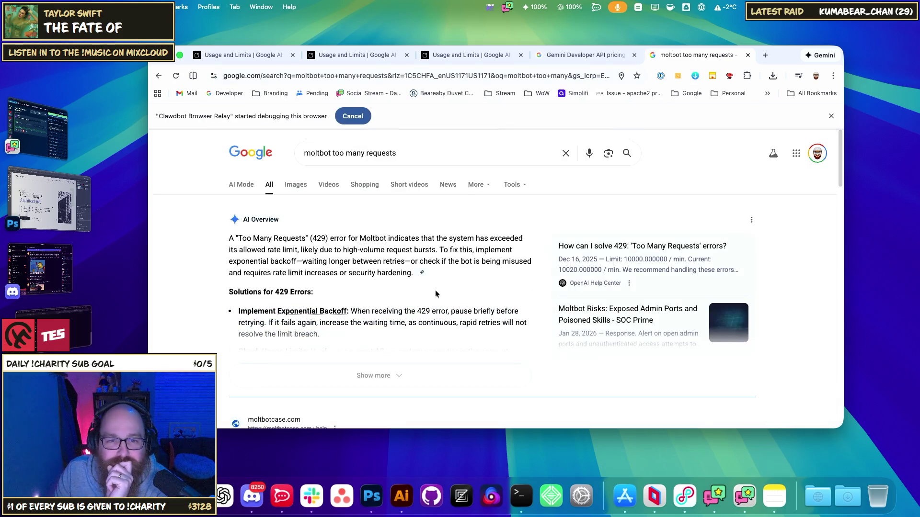
Expand the AI Overview and read its 429 fixes, including exponential backoff
mouse_move(443, 240)
left_mouse_down()
mouse_move(470, 240)
mouse_move(291, 249)
mouse_move(460, 251)
left_mouse_up()
left_click(461, 251)
left_click_drag(229, 262, 324, 262)
left_click(308, 307)
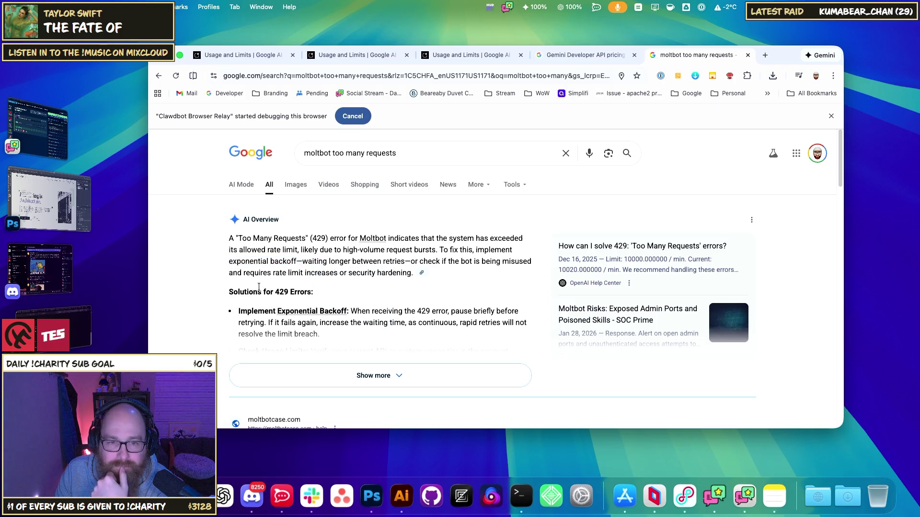
left_click(375, 377)
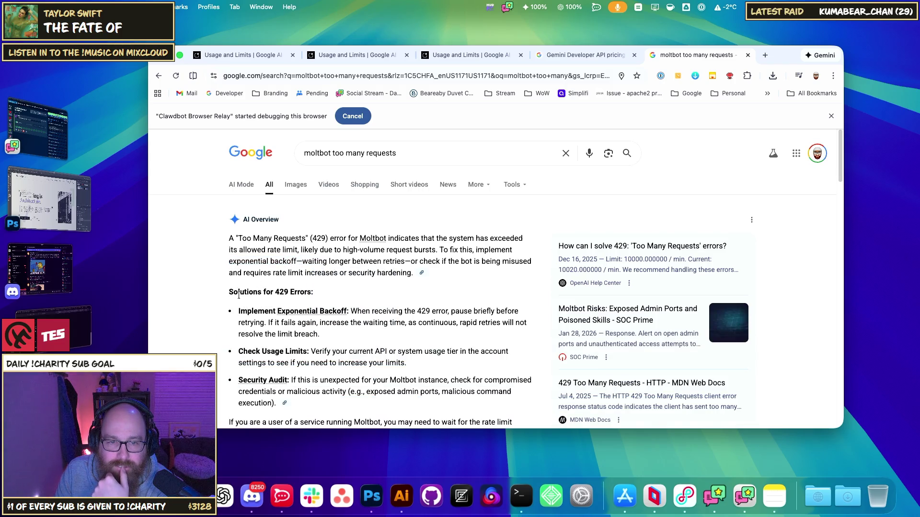
scroll(271, 318, "down", 1)
scroll(331, 339, "down", 5)
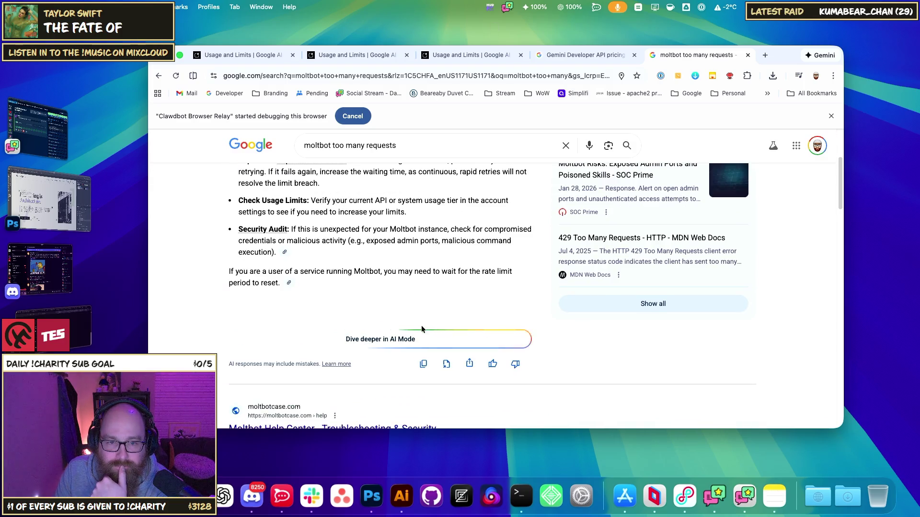
scroll(417, 322, "down", 5)
left_click(578, 57)
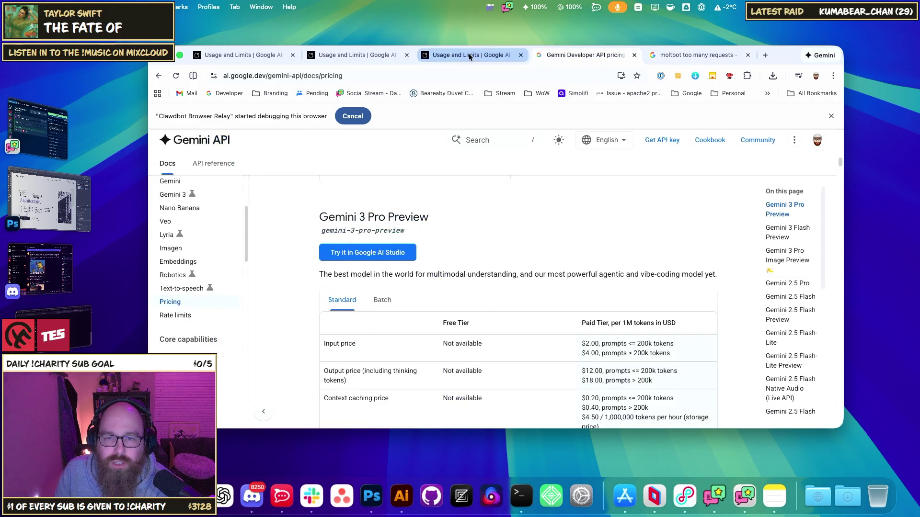
Review Moltbot's per-model rate limits, noting Gemini 3 Pro at 5.3M of 5M tokens per minute
left_click(467, 55)
mouse_move(753, 378)
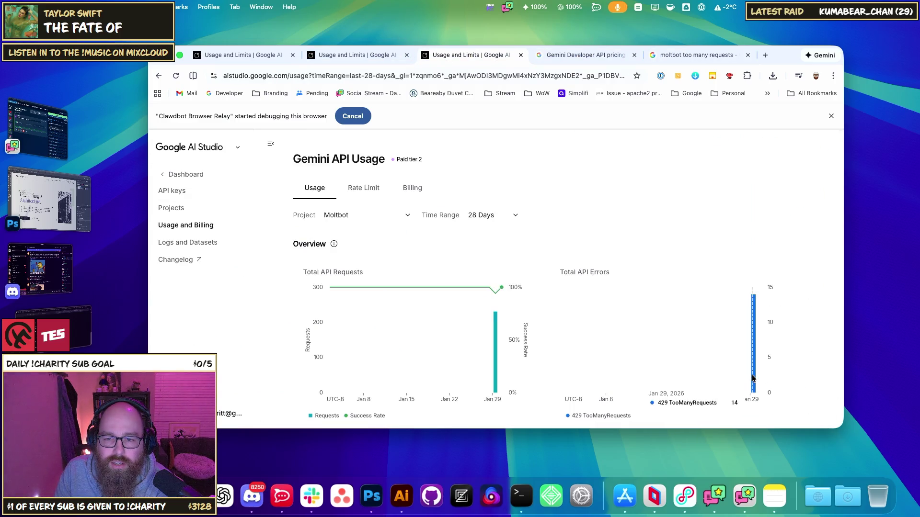
left_click(364, 188)
scroll(540, 364, "down", 4)
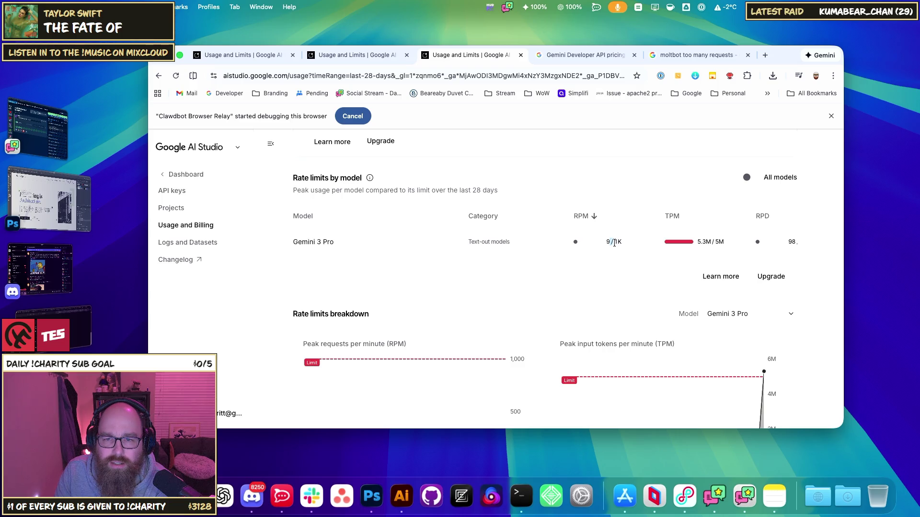
scroll(528, 335, "down", 2)
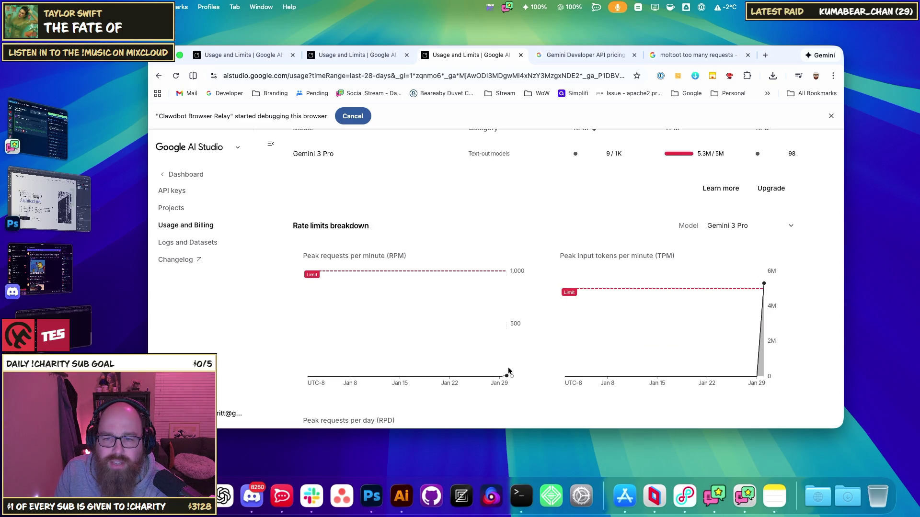
scroll(516, 357, "down", 3)
scroll(531, 358, "up", 5)
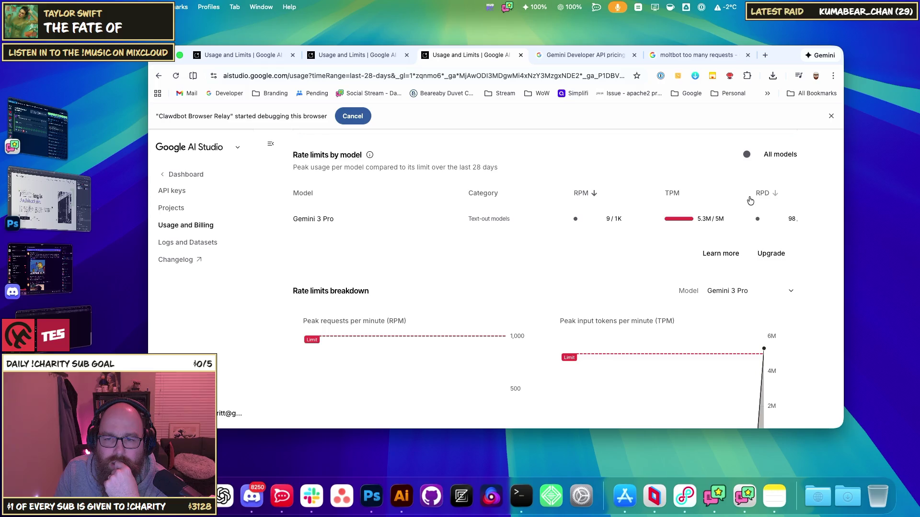
scroll(534, 300, "up", 3)
Review Gemini 3 Pro Preview pricing: $2.00 input and $12.00 output per 1M tokens
left_click(589, 52)
scroll(572, 323, "down", 2)
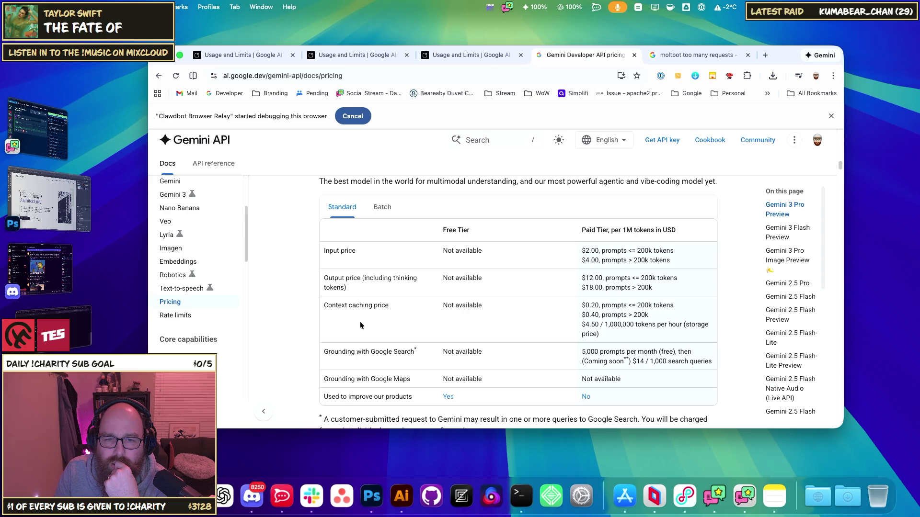
scroll(390, 332, "up", 3)
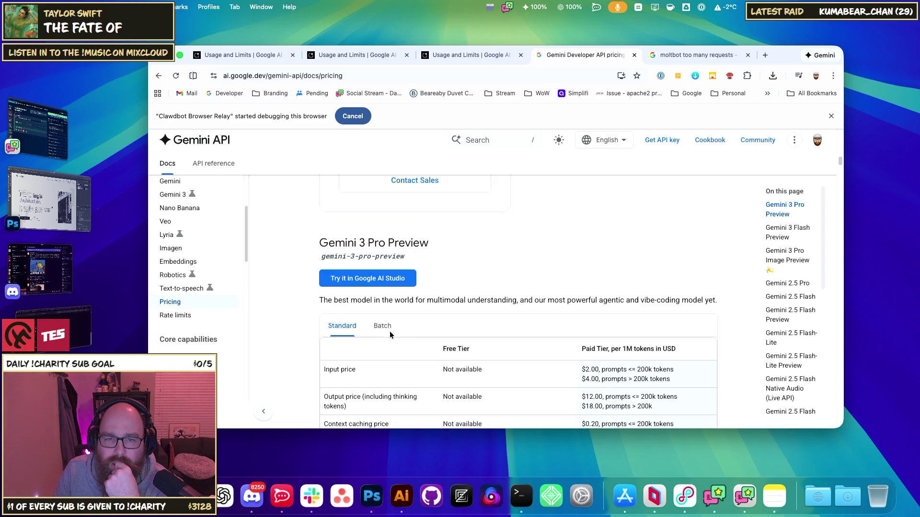
scroll(494, 241, "up", 8)
scroll(503, 257, "down", 5)
scroll(507, 258, "up", 2)
scroll(517, 261, "up", 5)
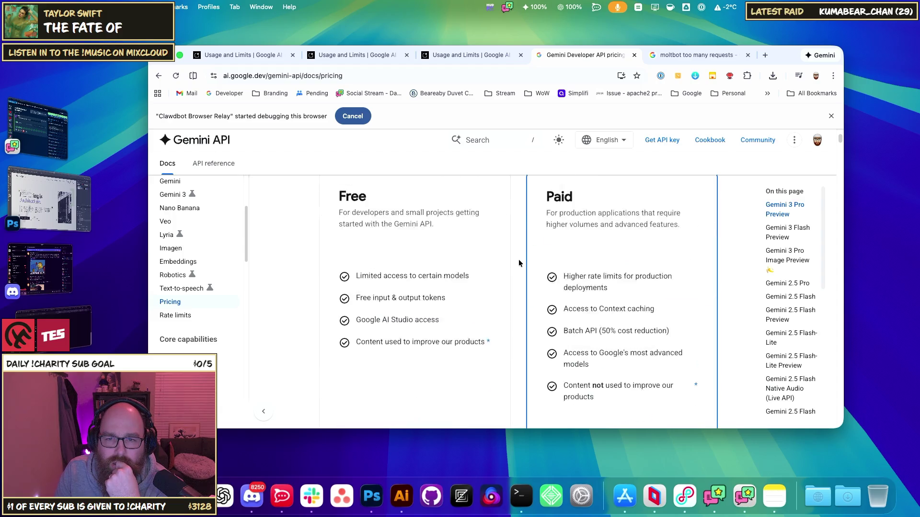
scroll(518, 263, "down", 1)
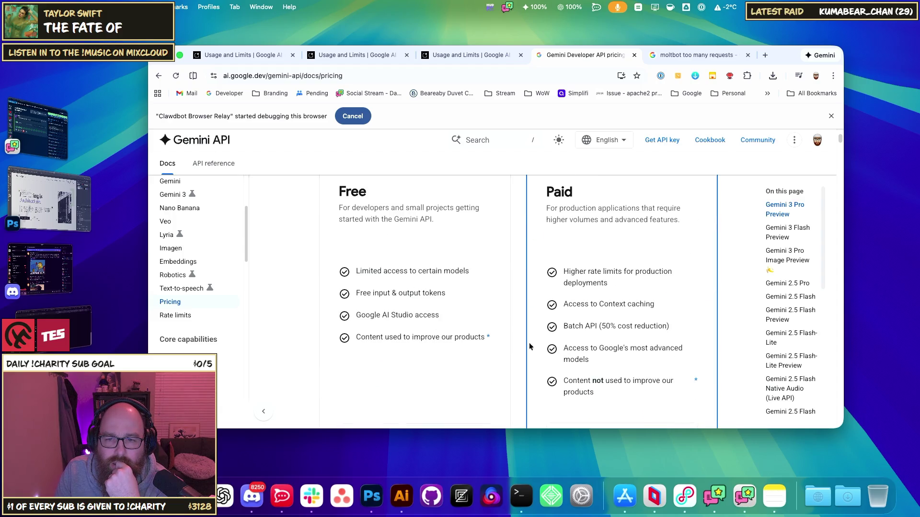
left_click_drag(575, 327, 623, 323)
left_click(623, 322)
Read the rest of the pricing tables and go to the Rate limits docs page
scroll(525, 342, "down", 6)
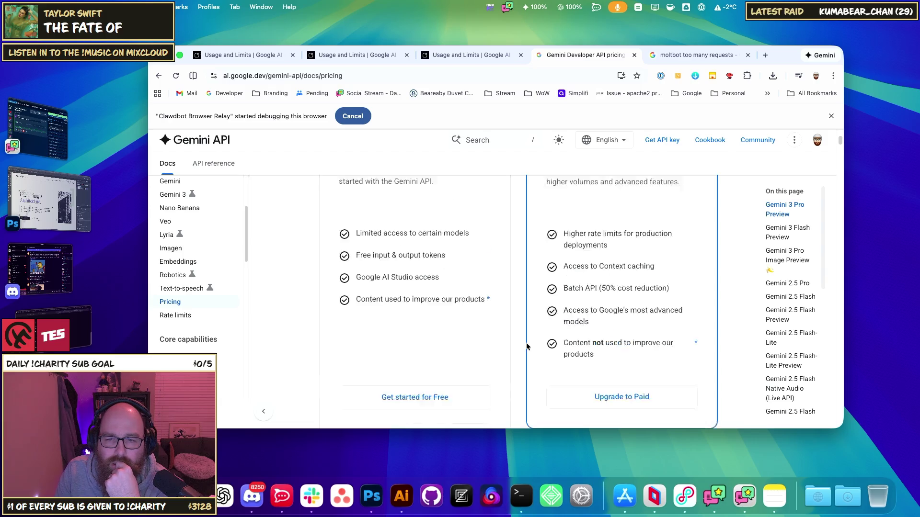
scroll(525, 341, "down", 7)
scroll(523, 341, "up", 3)
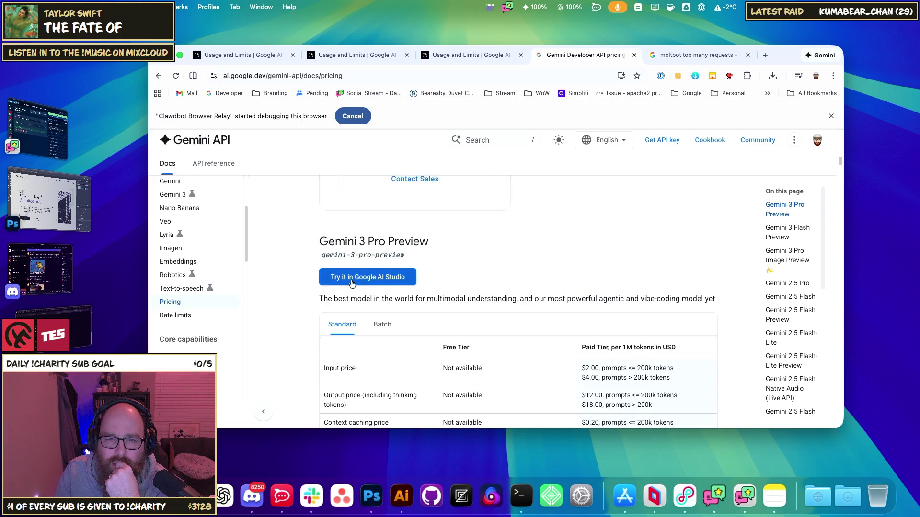
scroll(460, 319, "down", 7)
scroll(454, 310, "down", 5)
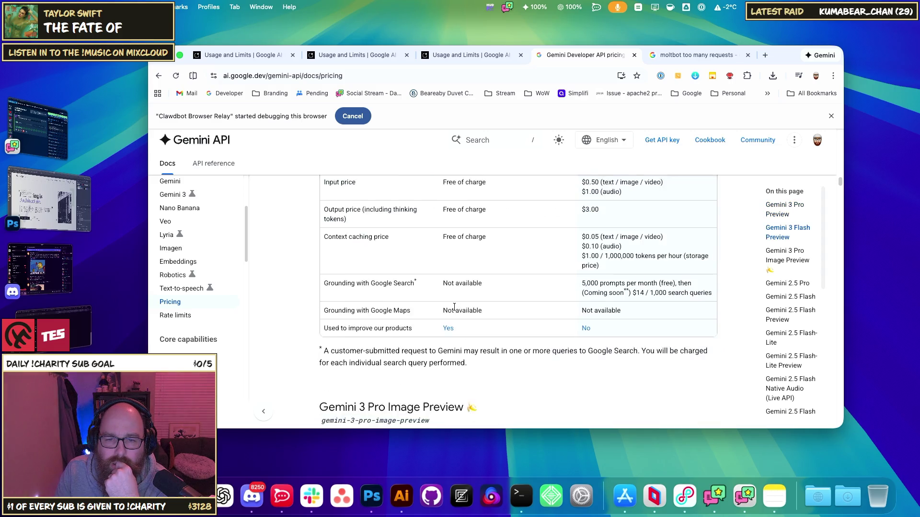
left_click(184, 316)
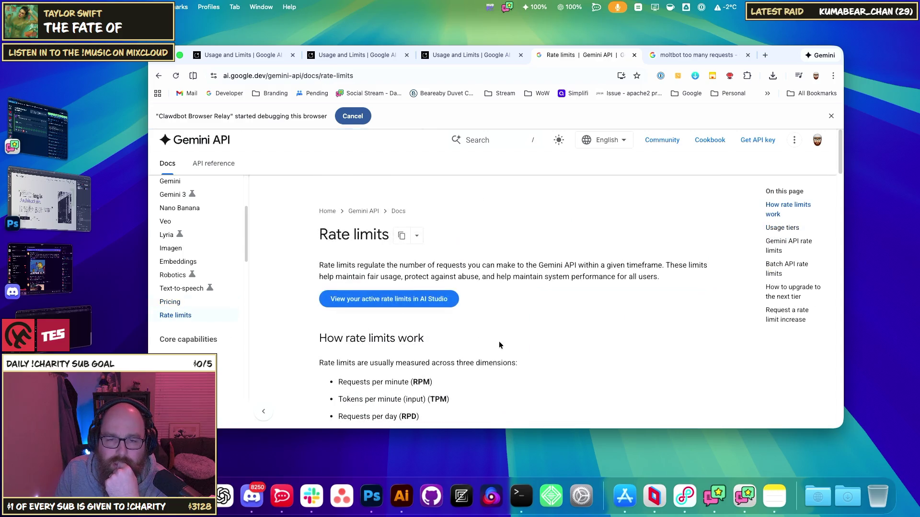
Read the usage tiers section, including the Tier 2 requirement
scroll(442, 314, "down", 3)
double_click(352, 247)
scroll(432, 307, "down", 8)
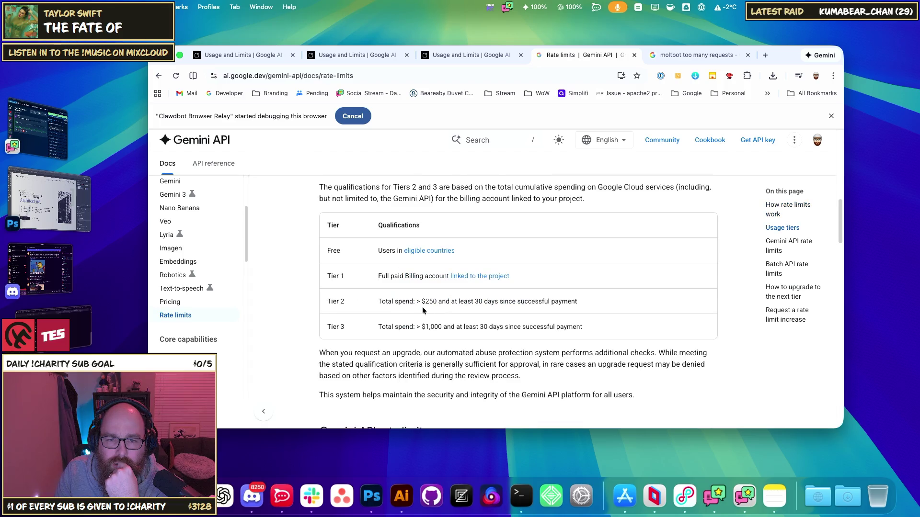
double_click(384, 302)
left_click(454, 305)
Check the batch limits, noting Gemini 3 Pro Preview's 5,000,000 token limit
scroll(527, 311, "up", 5)
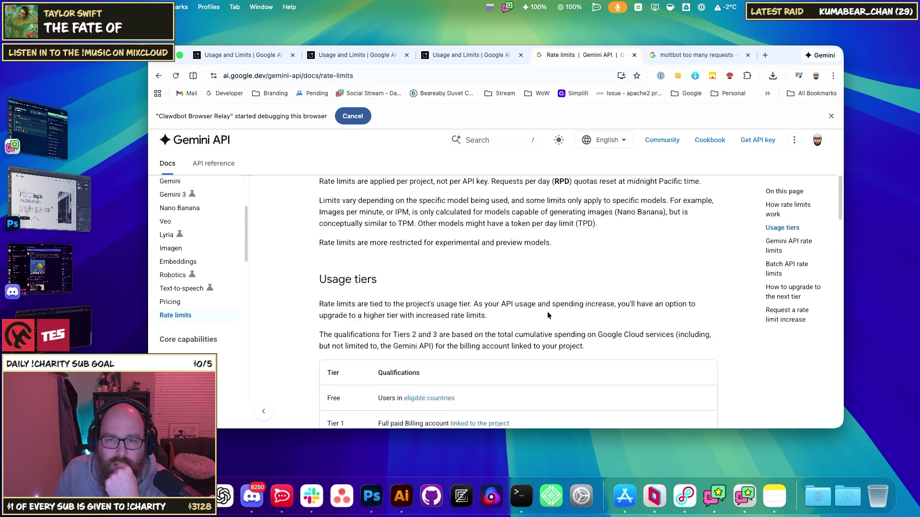
scroll(463, 309, "down", 4)
scroll(455, 312, "down", 5)
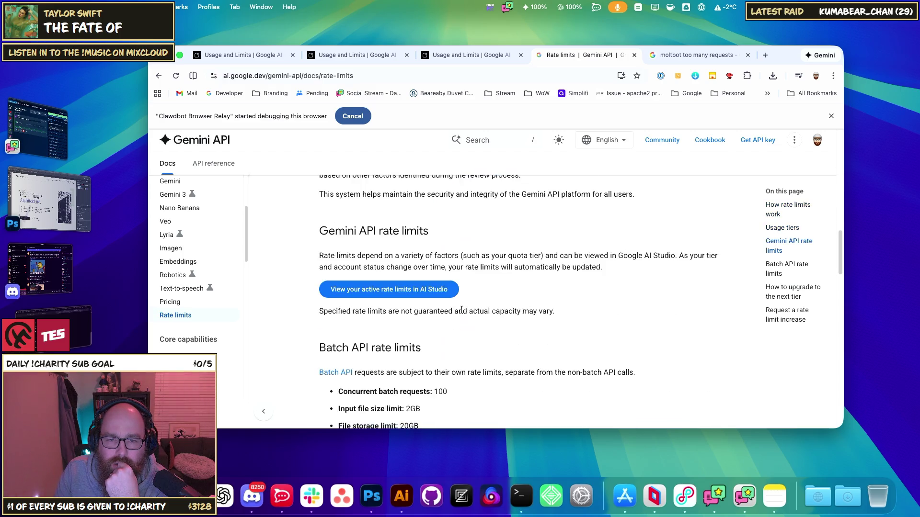
scroll(443, 315, "down", 4)
scroll(444, 315, "up", 4)
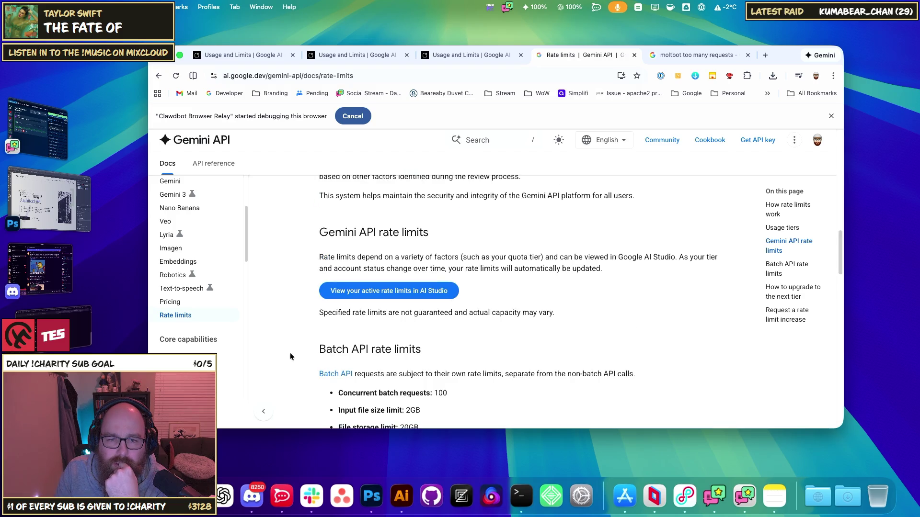
scroll(367, 348, "down", 4)
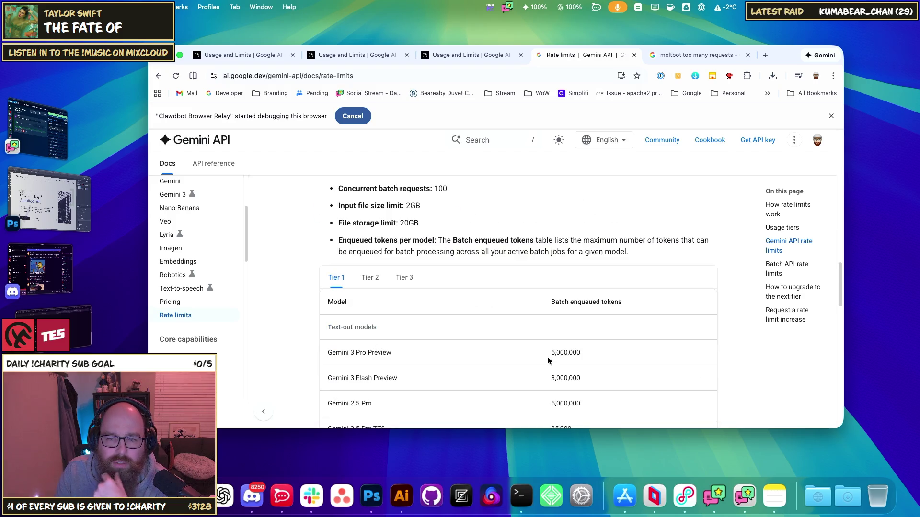
double_click(566, 353)
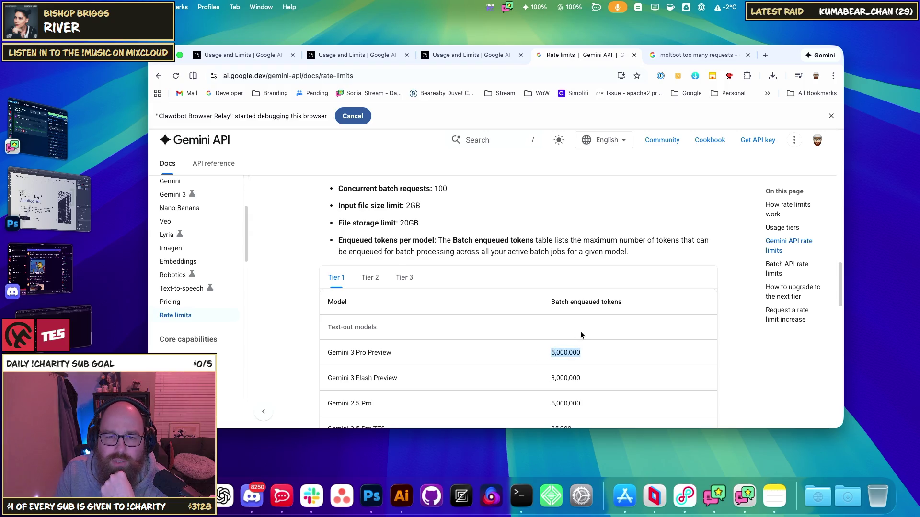
scroll(461, 357, "up", 3)
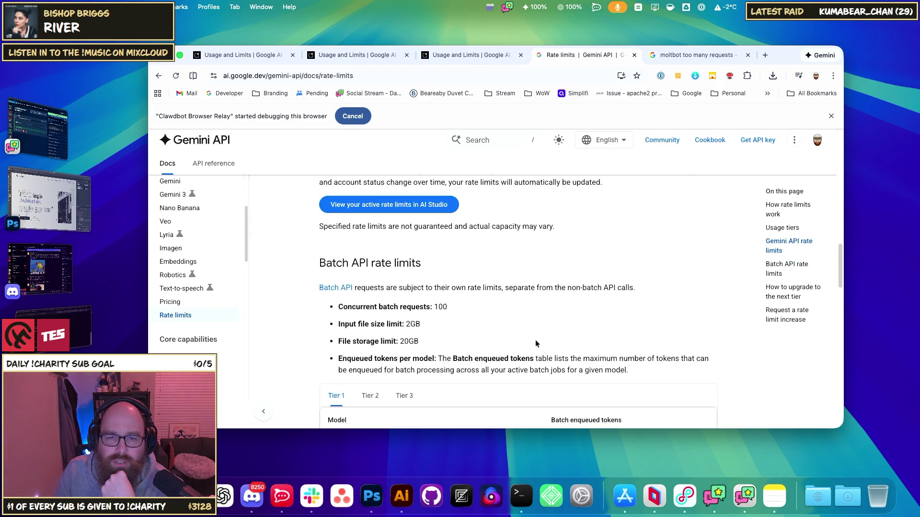
Jump to the Gemini API rate limits section and open Moltbot's active limits in AI Studio
left_click(179, 316)
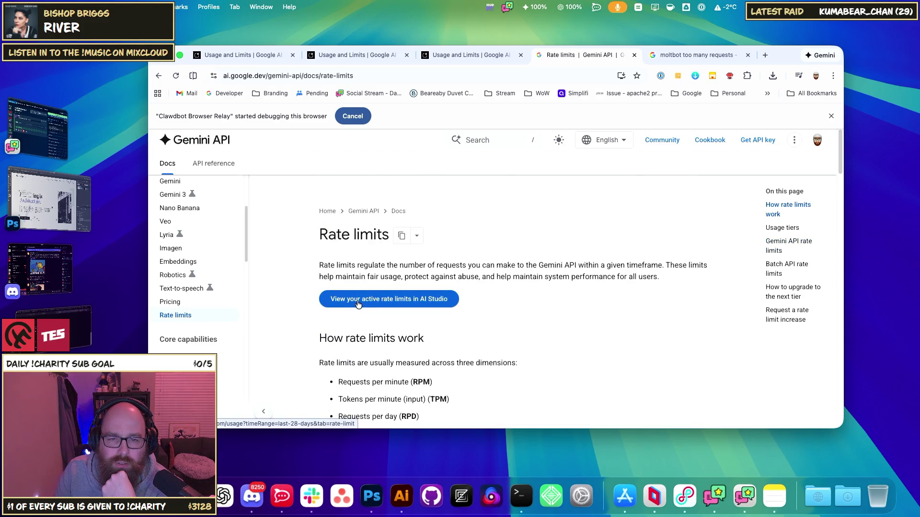
scroll(418, 365, "down", 1)
scroll(342, 364, "down", 1)
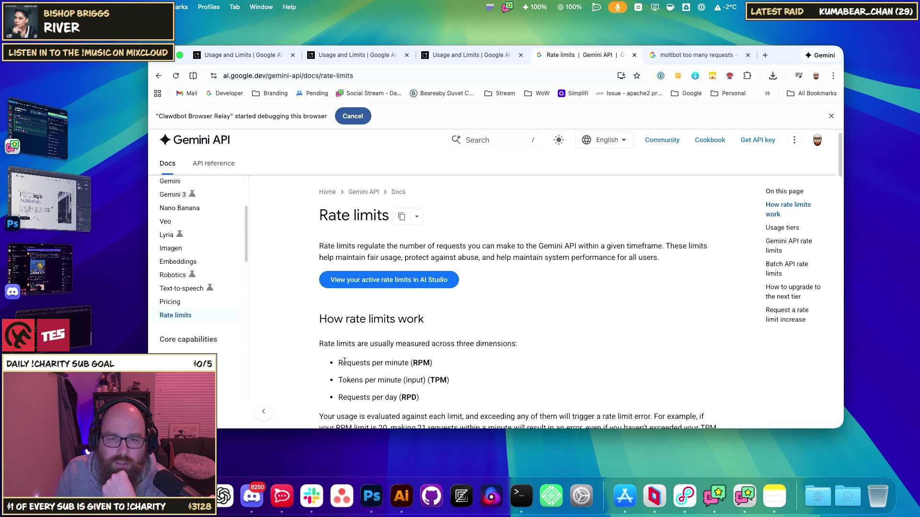
left_click(786, 245)
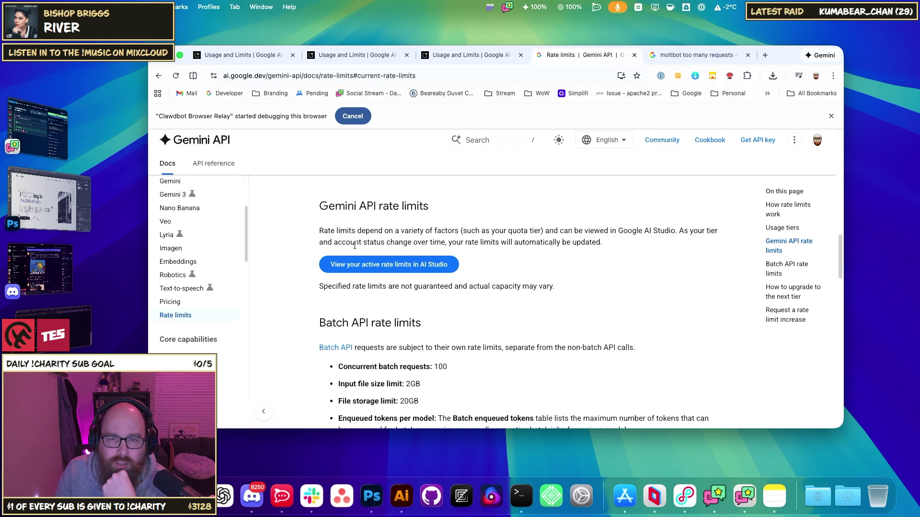
left_click(423, 269)
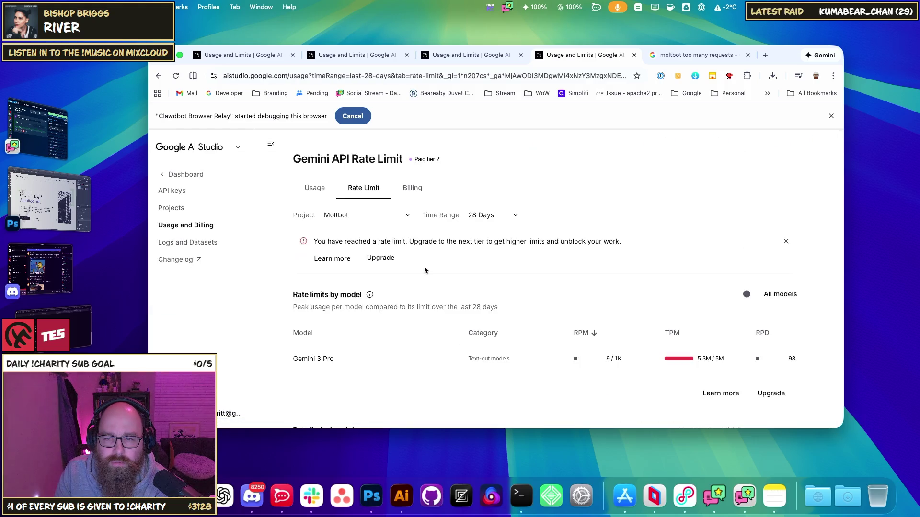
Show rate limits for all models, then open the rate limits docs via Learn more
left_click(745, 296)
scroll(679, 303, "down", 10)
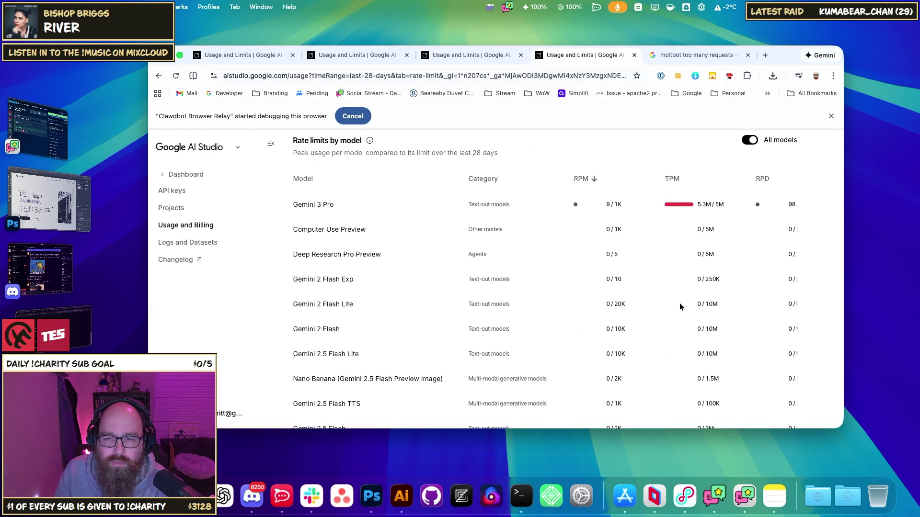
scroll(675, 306, "down", 5)
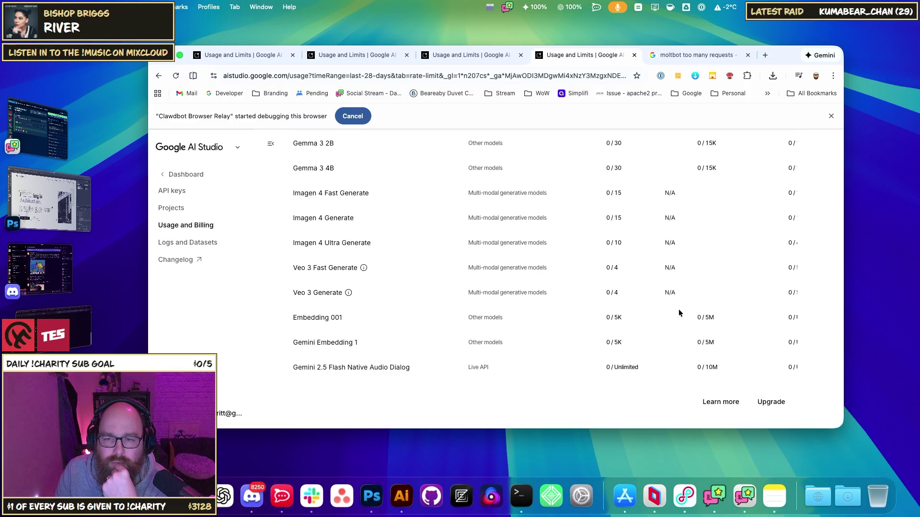
left_click(736, 409)
scroll(504, 334, "down", 3)
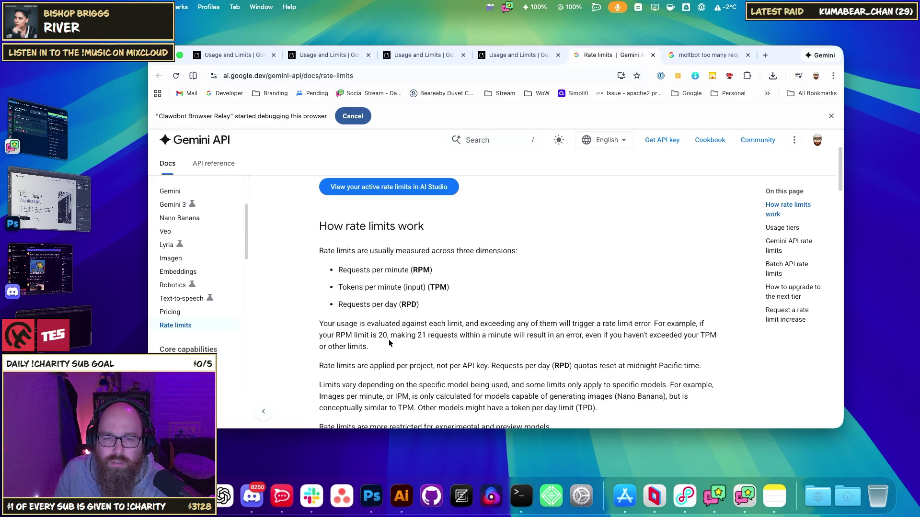
Search Google for the selected RPM limit example sentence, then close that search
left_click_drag(355, 336, 406, 335)
left_click(379, 335)
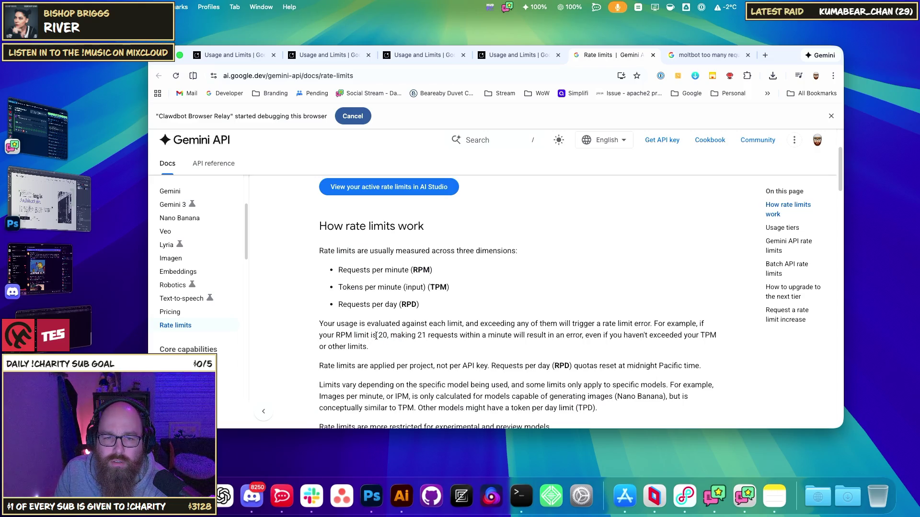
left_click_drag(334, 335, 526, 338)
right_click(528, 341)
left_click(530, 337)
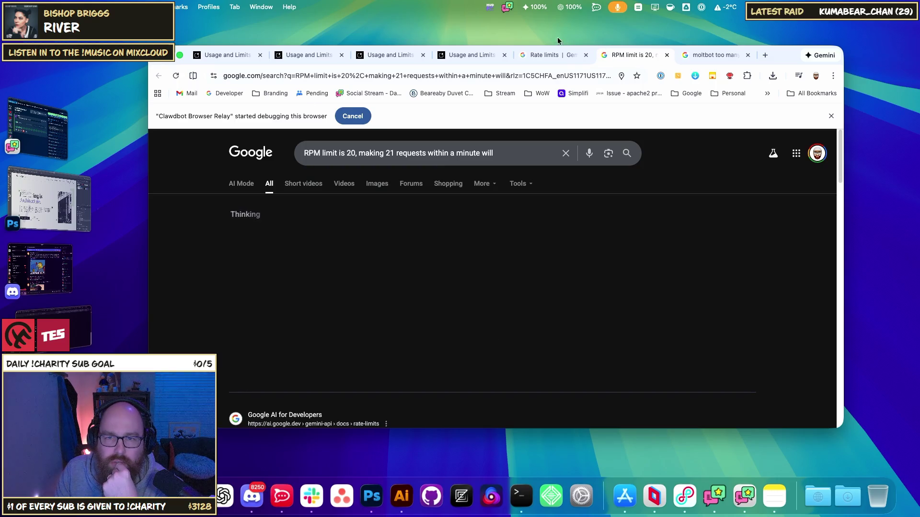
left_click(667, 55)
Read the rate limits docs down to How to upgrade, then return to the moltbot search results
left_click_drag(536, 335, 583, 335)
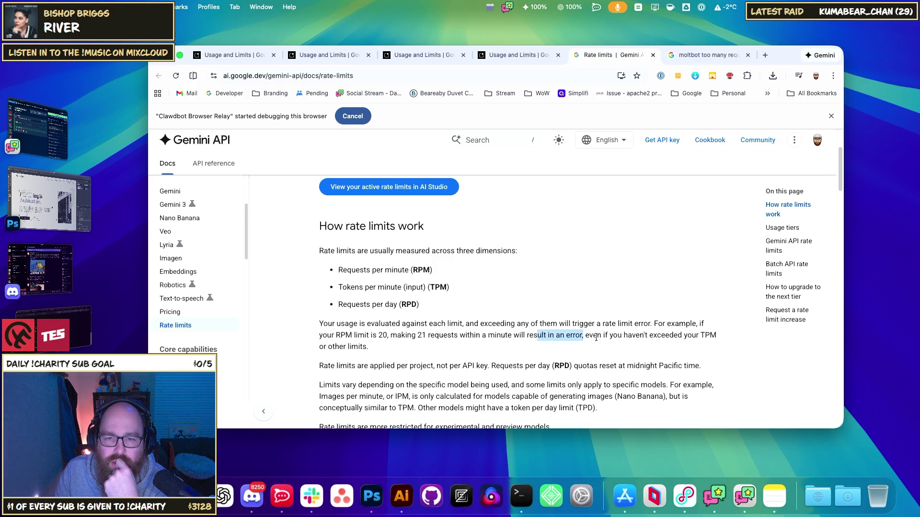
scroll(611, 342, "down", 4)
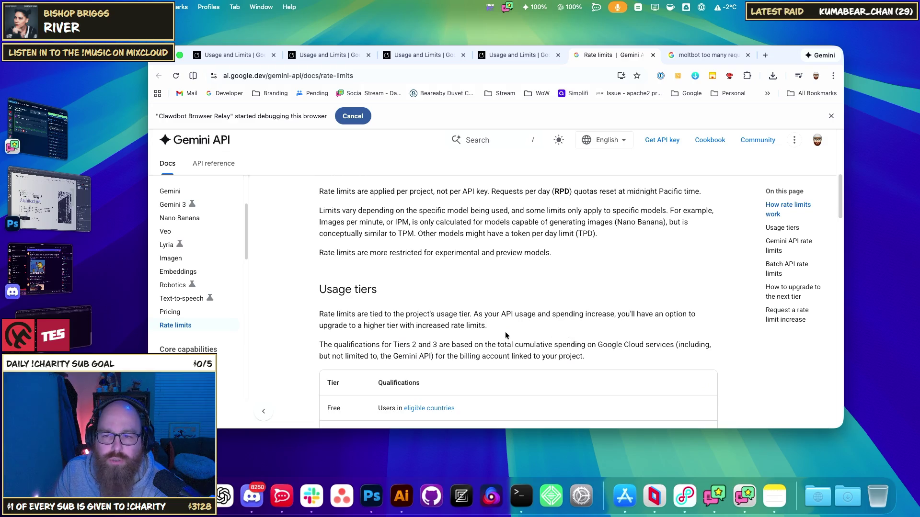
scroll(505, 332, "down", 8)
scroll(505, 333, "down", 15)
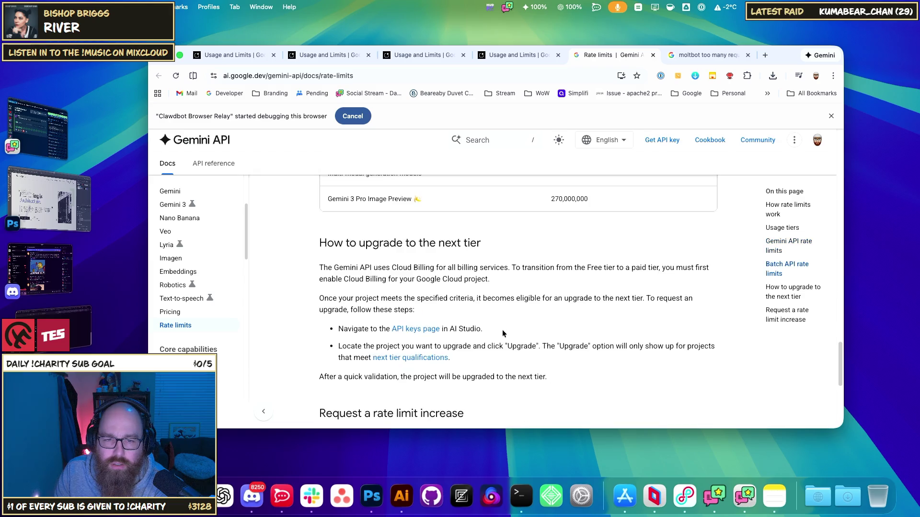
scroll(502, 331, "down", 1)
left_click(705, 55)
left_click(467, 75)
Search for "what is gemini ai's rate limits." and expand the AI Overview
type("w")
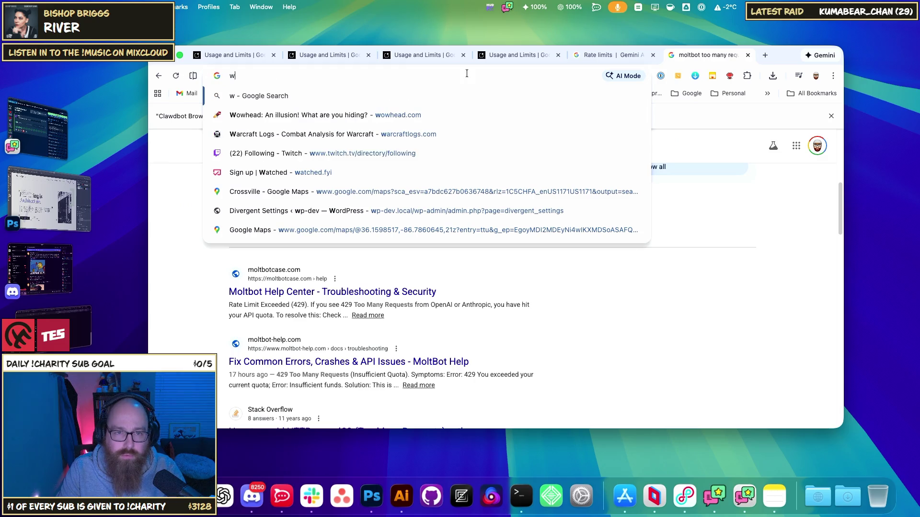
type("hat is geme")
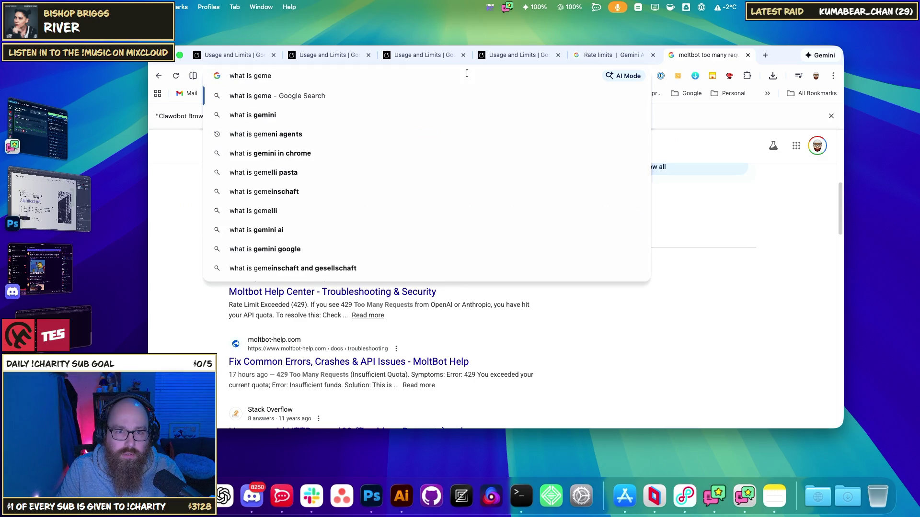
key("BackSpace")
type("ini ai ")
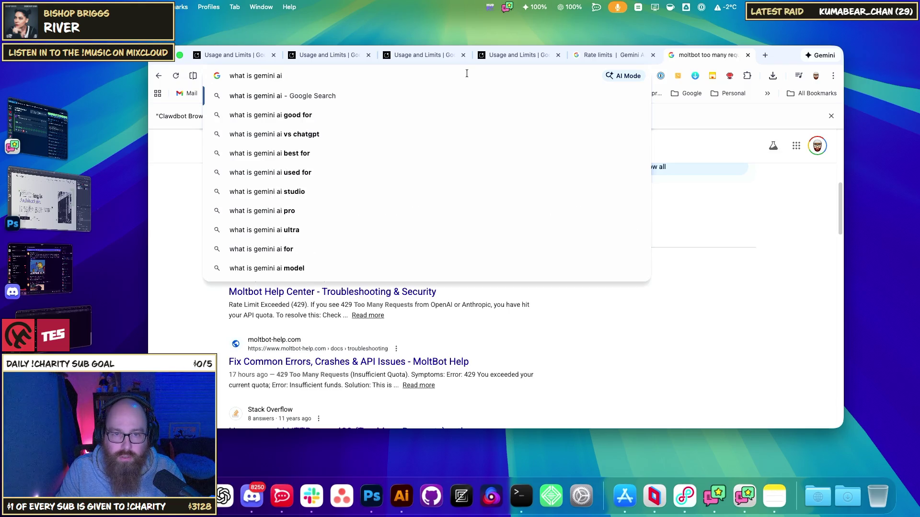
type("'s ")
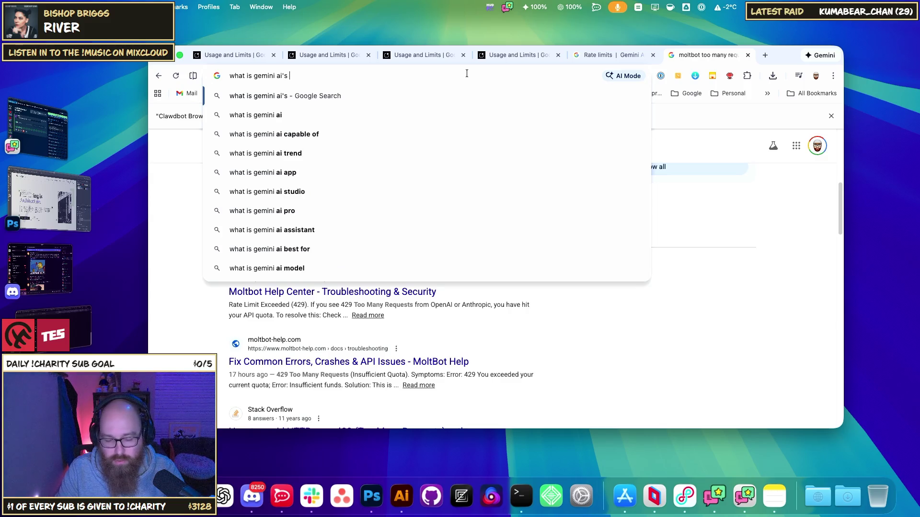
type("rate limits.")
key("Return")
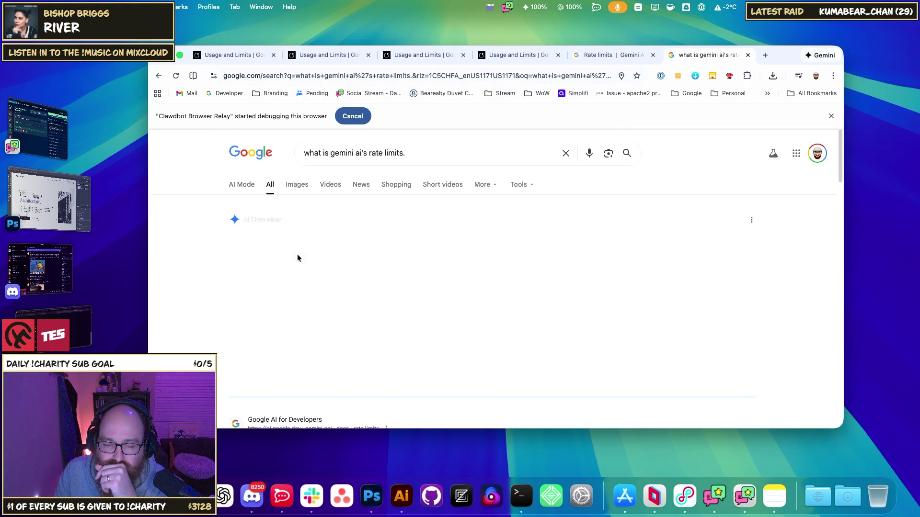
left_click(379, 369)
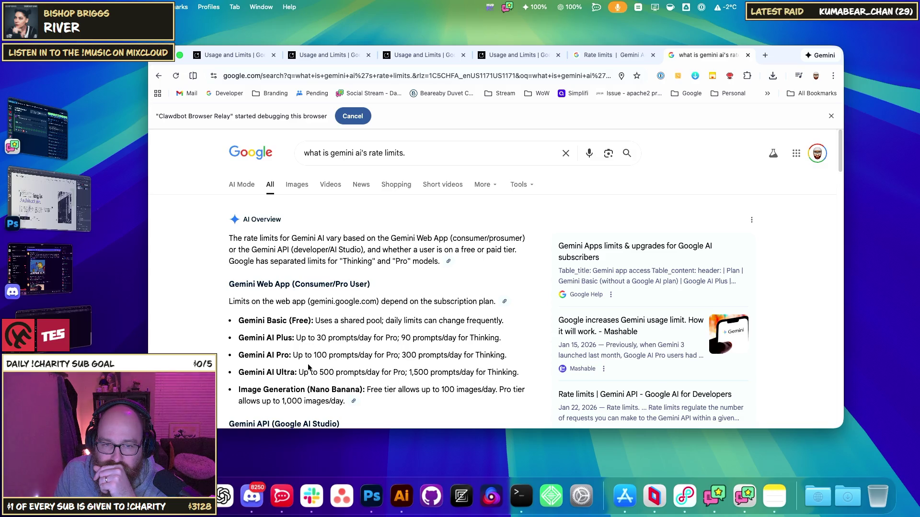
Read the Free Tier and paid tier limits, including 120+ requests per minute
scroll(303, 338, "down", 3)
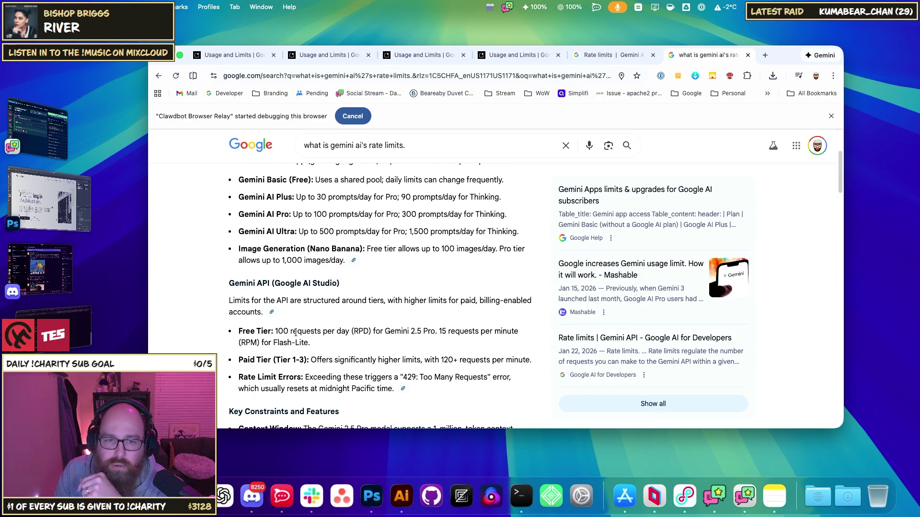
left_click_drag(282, 332, 368, 333)
left_click(253, 330)
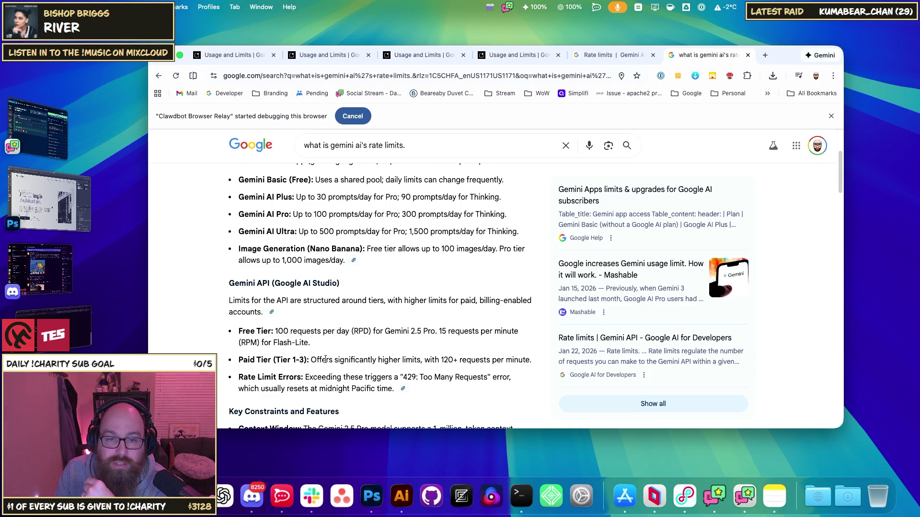
left_click_drag(313, 361, 433, 360)
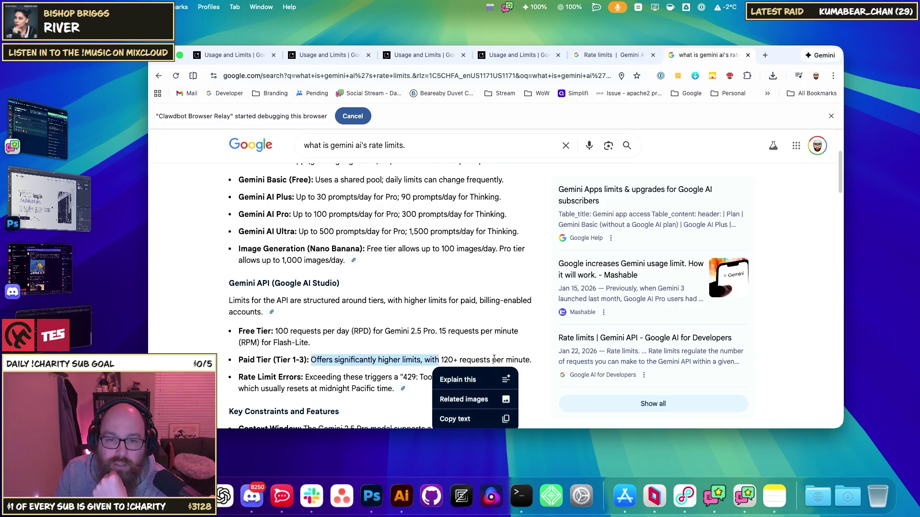
left_click(479, 361)
double_click(441, 359)
left_click_drag(531, 360, 392, 359)
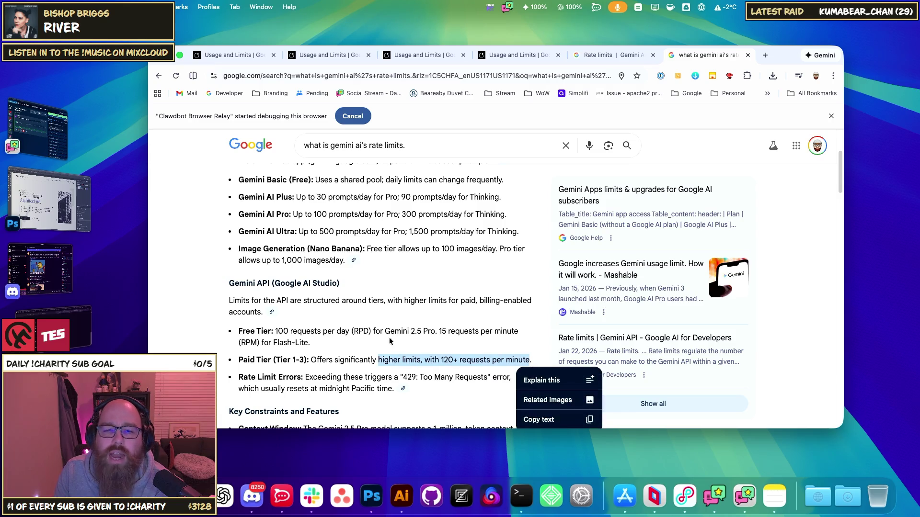
left_click(318, 332)
mouse_move(271, 331)
left_mouse_down()
mouse_move(292, 343)
mouse_move(289, 331)
left_mouse_up()
left_click(288, 332)
Go back to AI Studio's Moltbot rate limit page
left_click(570, 53)
left_click(527, 54)
left_click(416, 56)
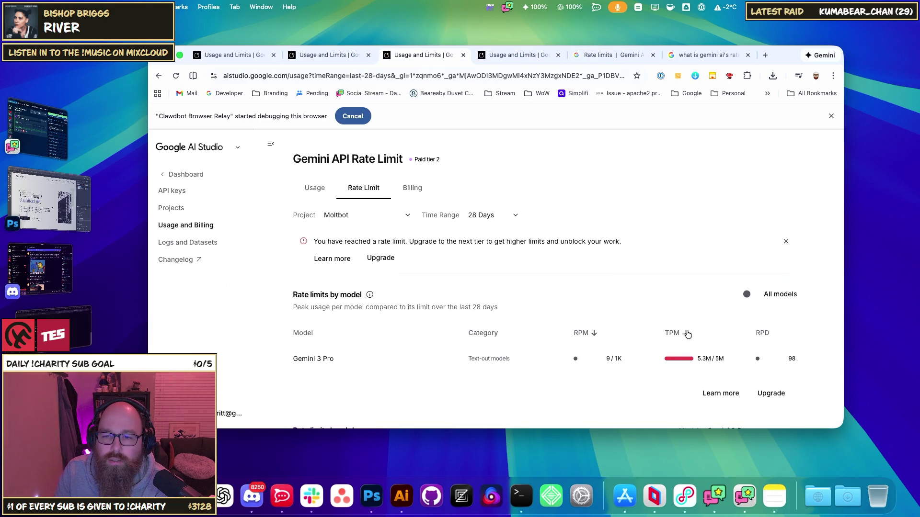
Reload Moltbot's usage charts and review the 14 TooManyRequests errors on Jan 29
scroll(687, 335, "down", 2)
scroll(550, 258, "down", 4)
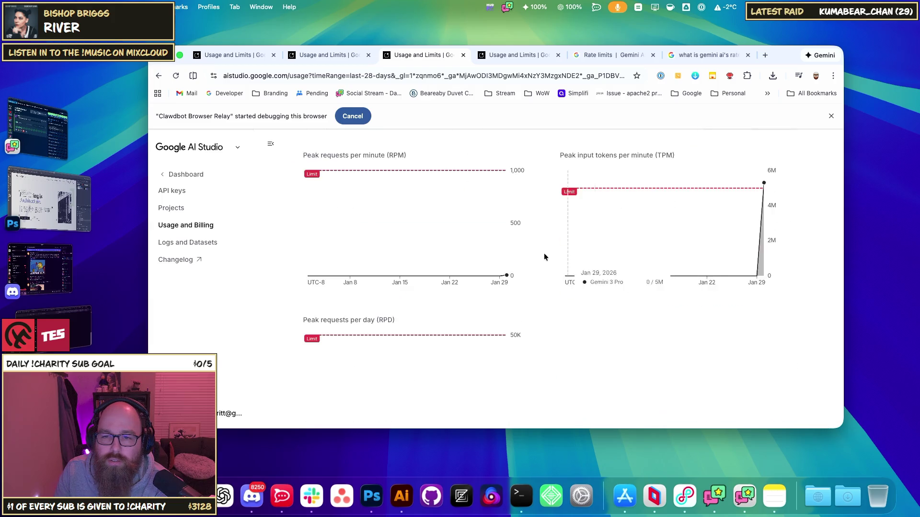
scroll(550, 257, "up", 8)
left_click(332, 189)
mouse_move(755, 350)
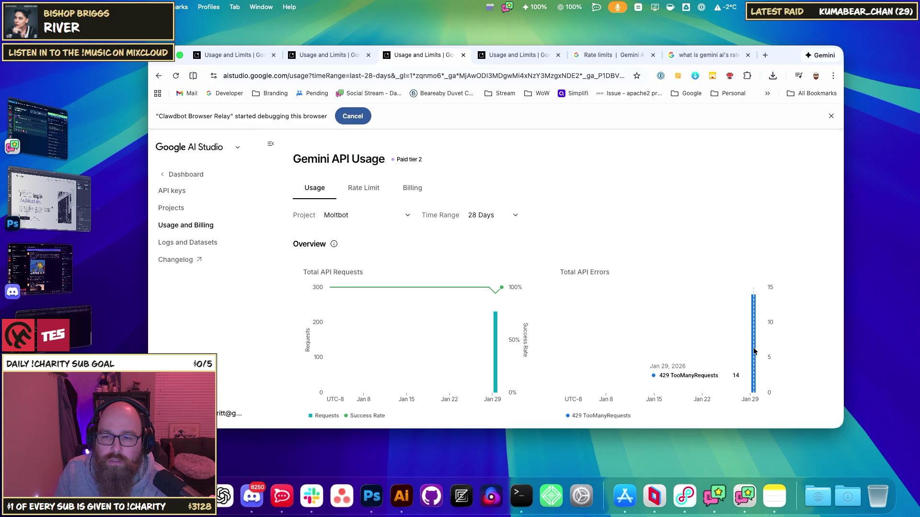
key("super+r")
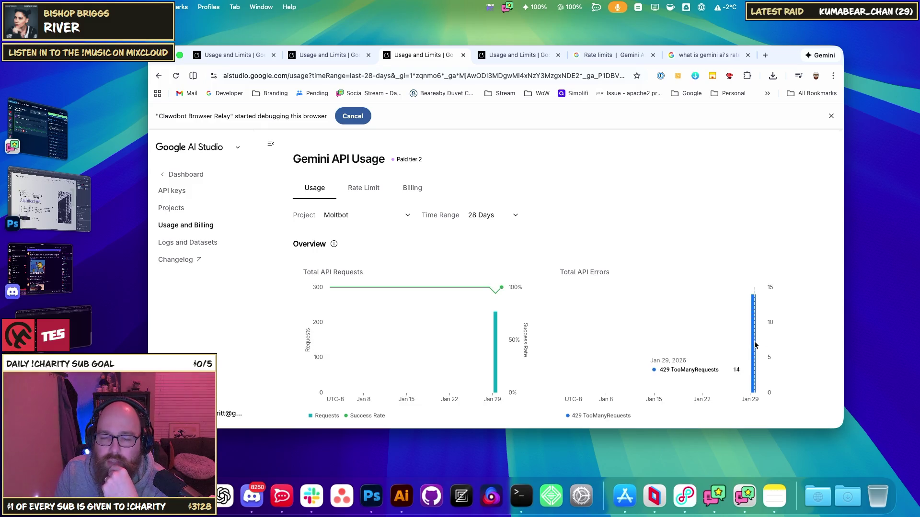
scroll(576, 222, "down", 1)
mouse_move(500, 321)
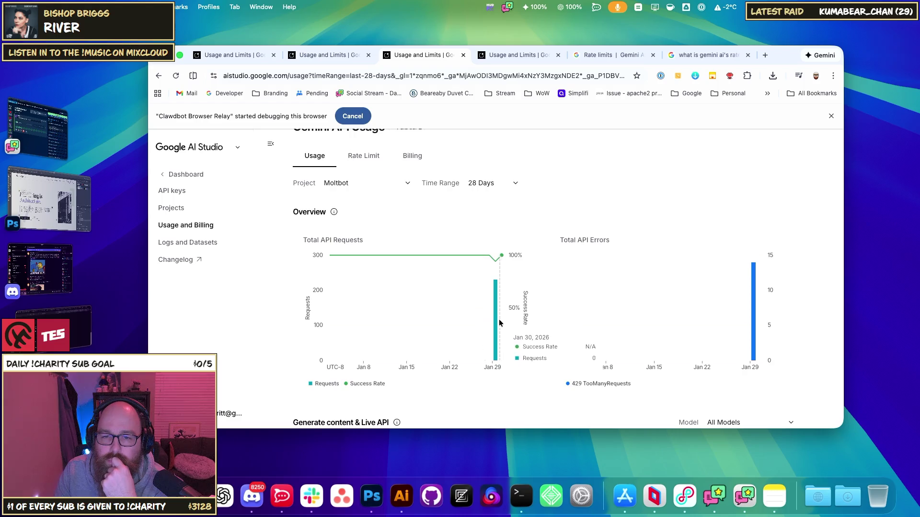
scroll(533, 234, "down", 4)
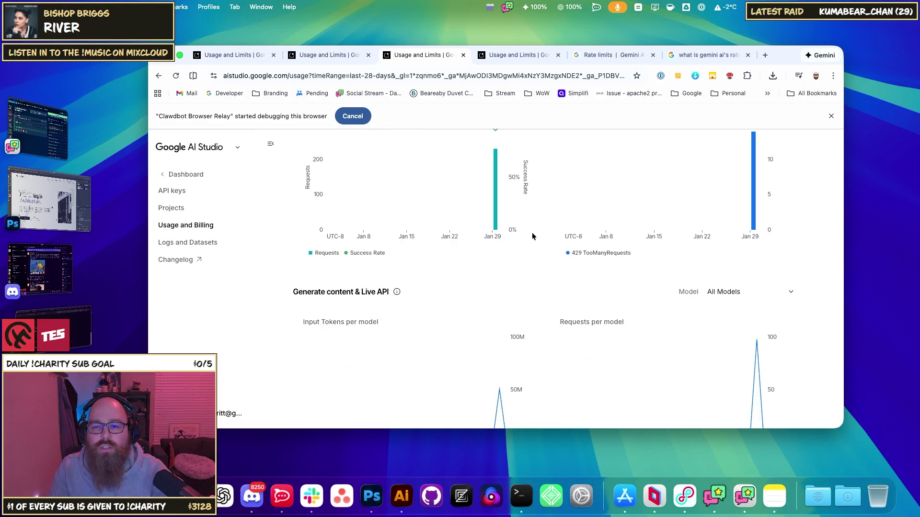
Glance over the docs, search and AI Studio tabs, then bring the Clawdbot window forward
left_click(604, 58)
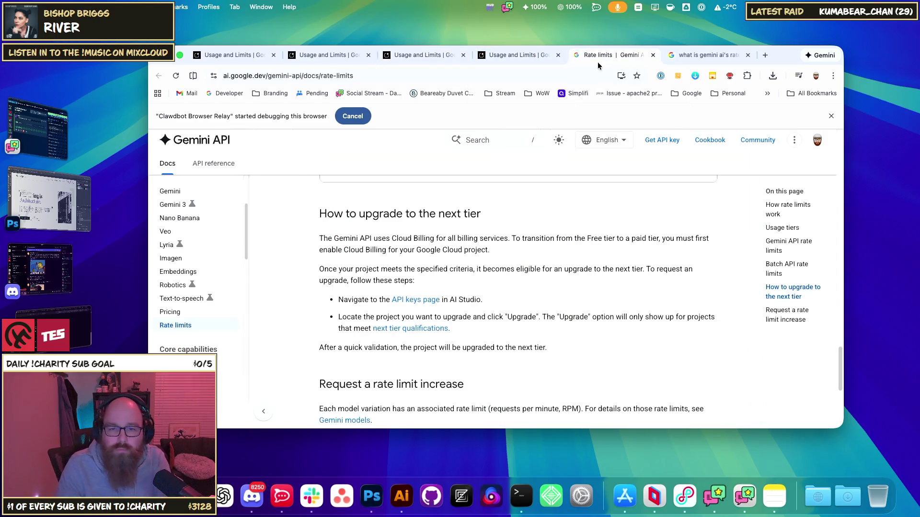
left_click(709, 55)
left_click(605, 55)
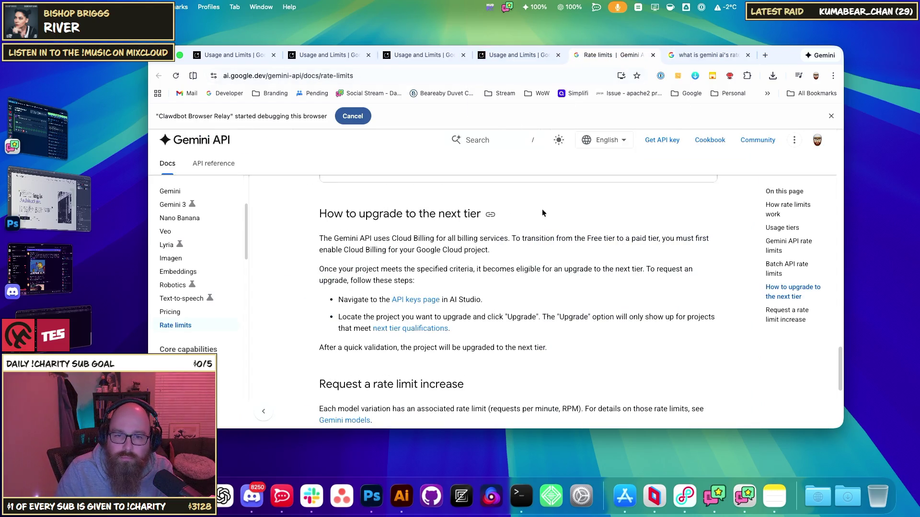
left_click(494, 60)
left_click(447, 61)
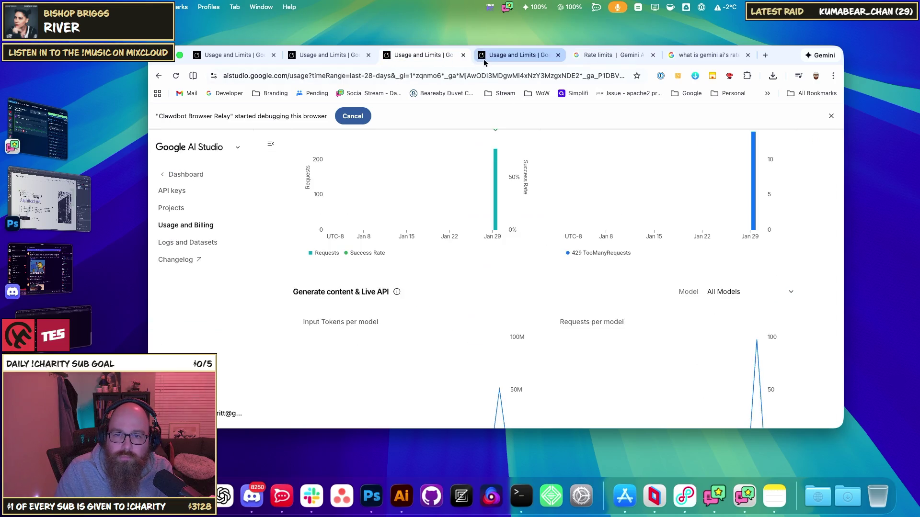
scroll(537, 208, "down", 3)
scroll(581, 216, "up", 1)
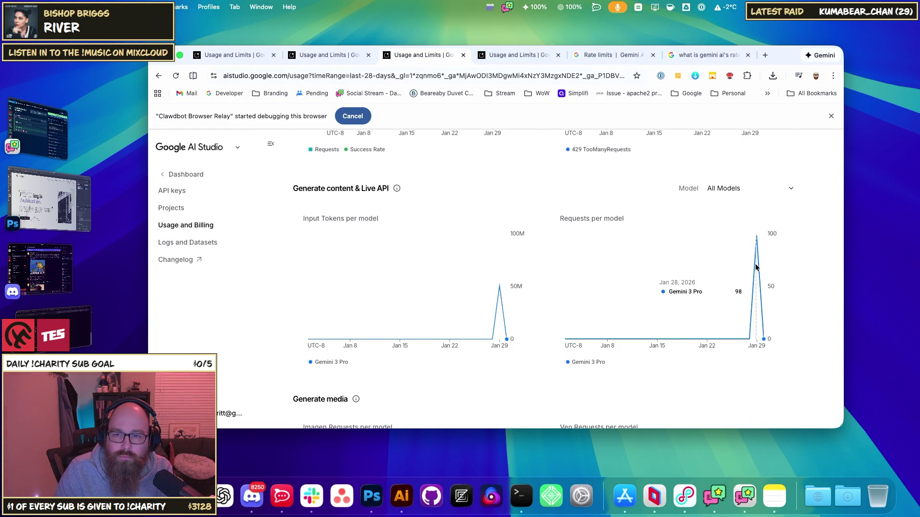
left_click(231, 57)
key("super+grave")
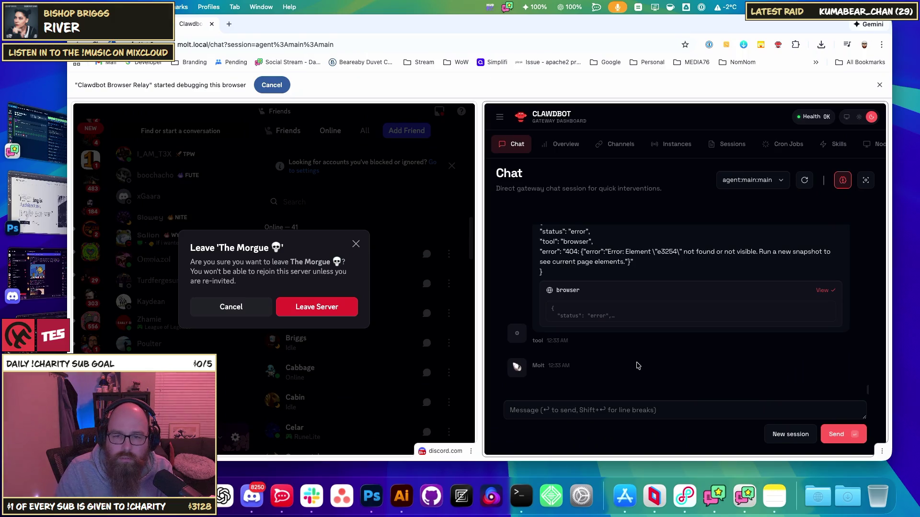
Send the bot a 'Still going strong?' check-in, then bring the AI Studio window forward
left_click(613, 411)
type("Still going stron")
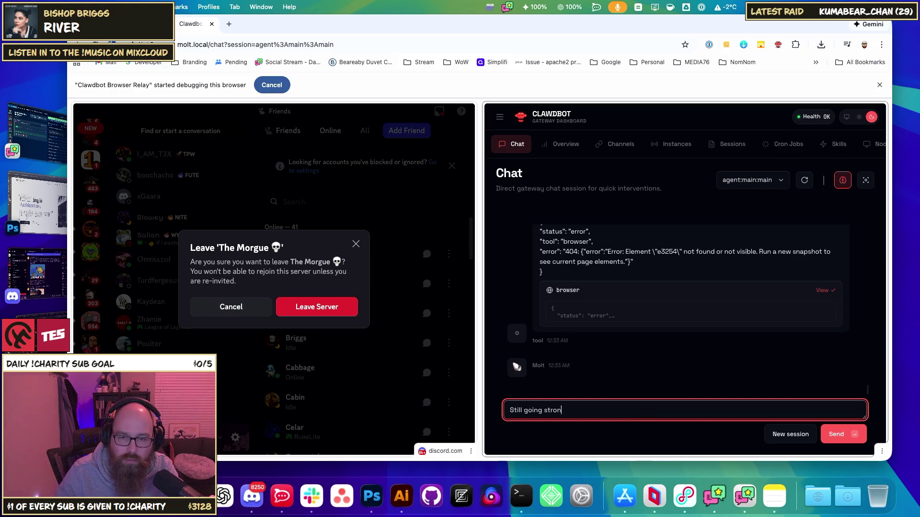
type("g?\\")
key("Return")
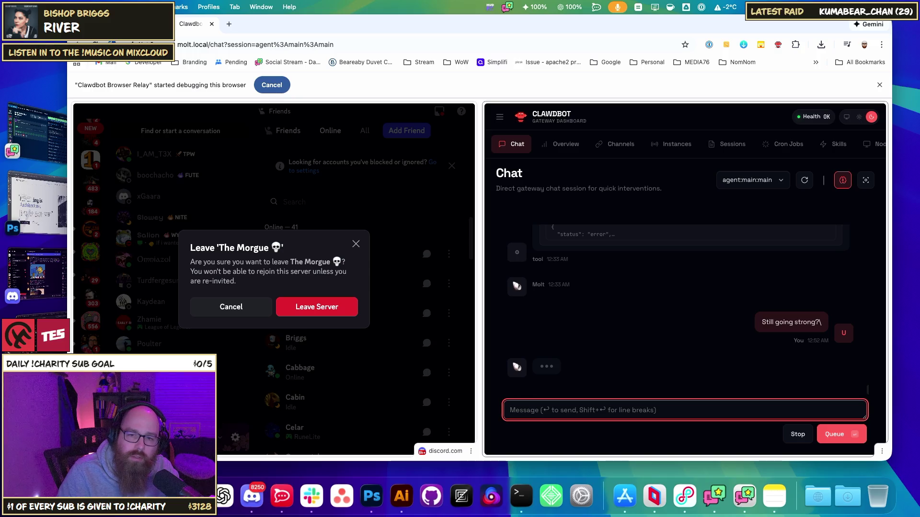
key("super+grave")
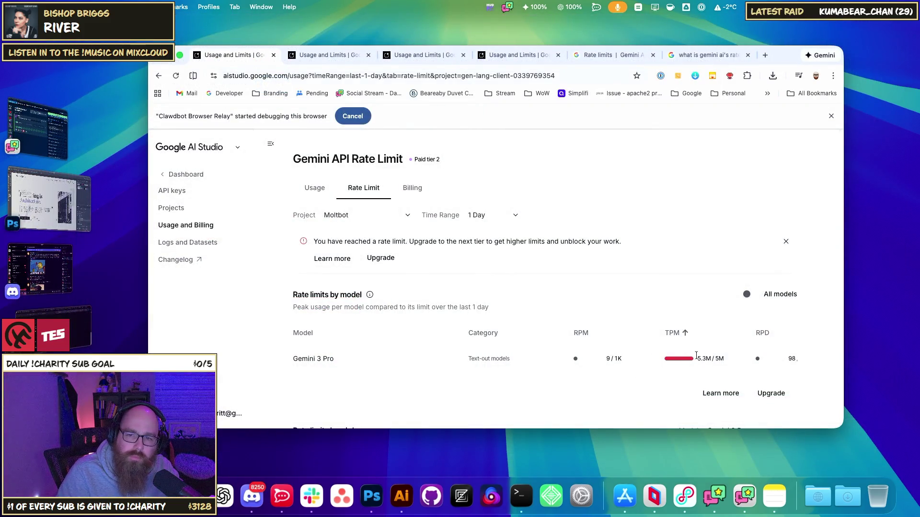
scroll(673, 338, "down", 10)
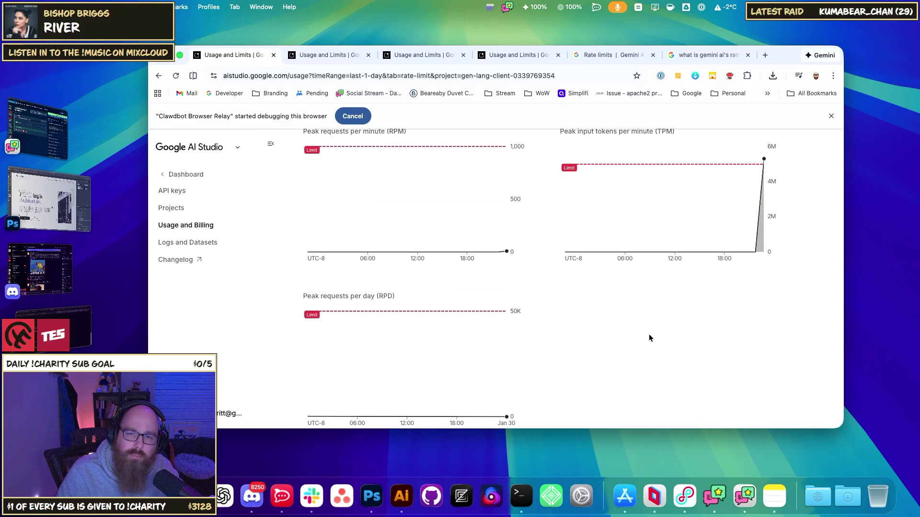
scroll(552, 345, "down", 1)
scroll(548, 346, "up", 8)
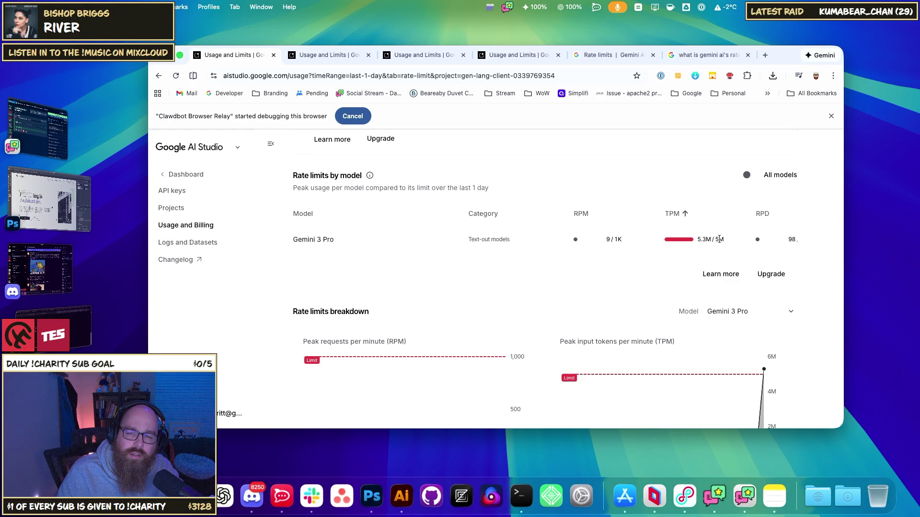
scroll(530, 324, "down", 5)
scroll(530, 328, "up", 6)
left_click(404, 189)
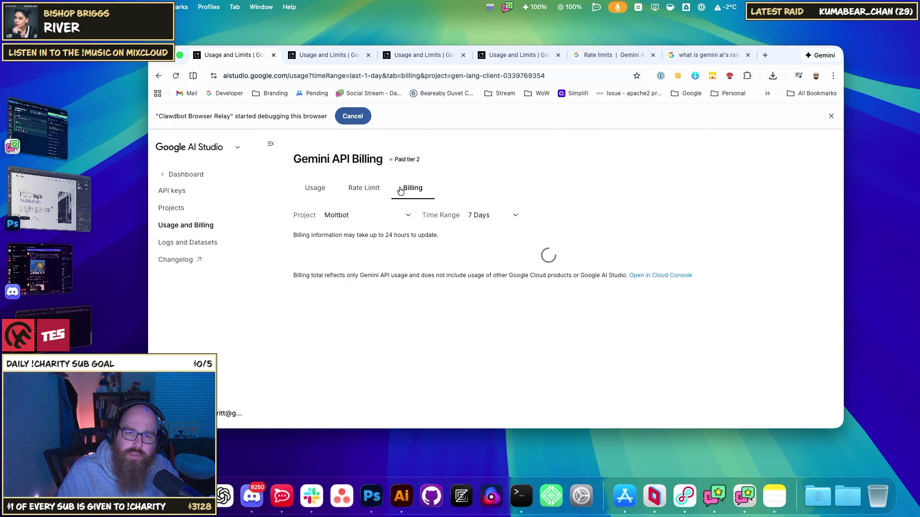
left_click(375, 192)
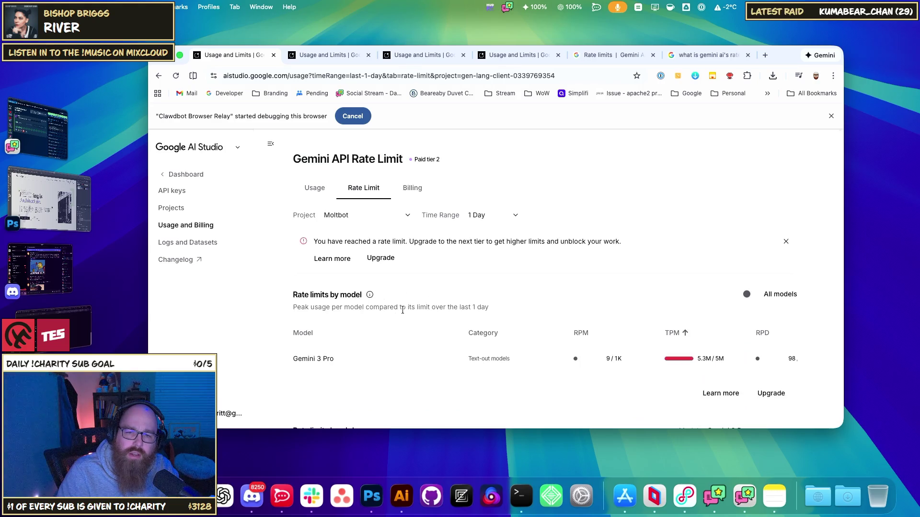
scroll(405, 307, "down", 5)
scroll(424, 329, "up", 3)
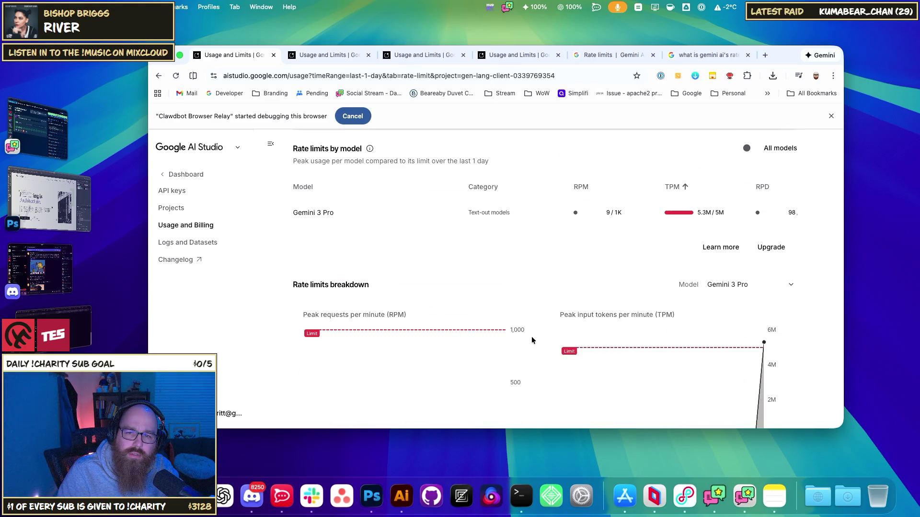
scroll(530, 337, "down", 5)
scroll(540, 345, "up", 3)
scroll(540, 348, "up", 2)
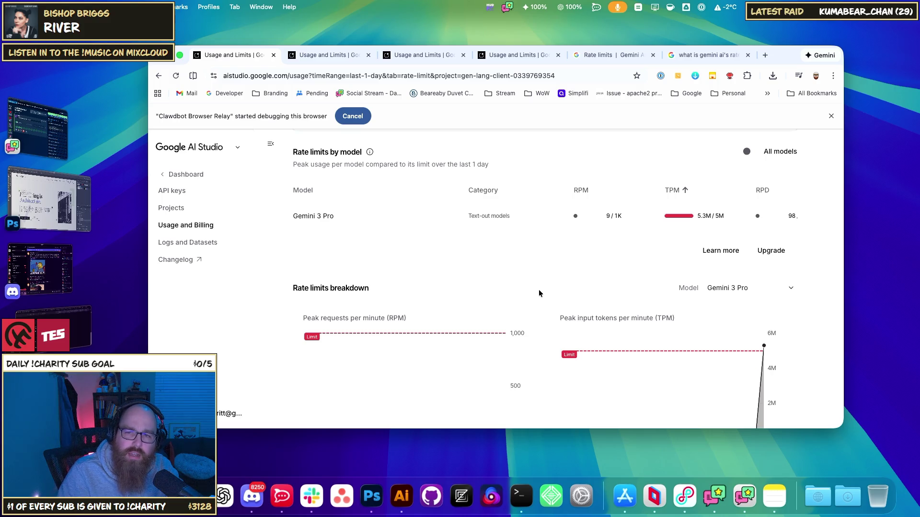
scroll(571, 290, "down", 2)
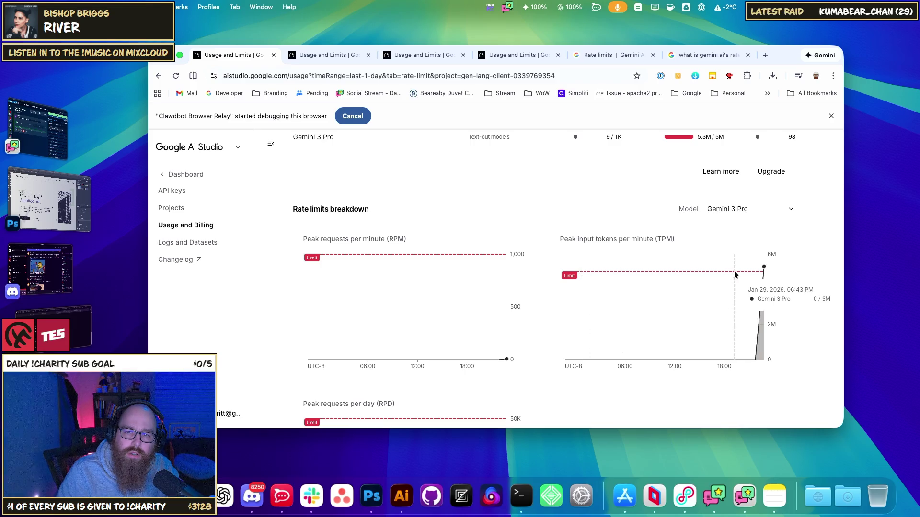
key("super+grave")
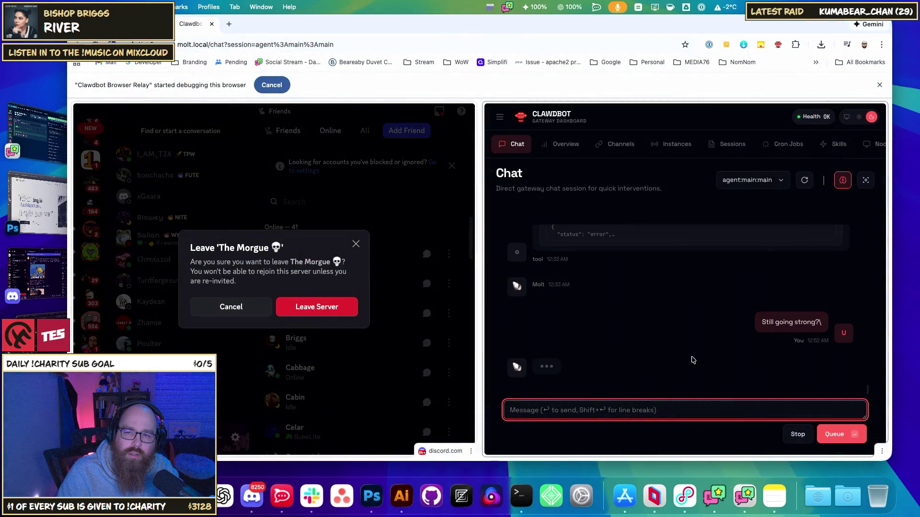
key("super+grave")
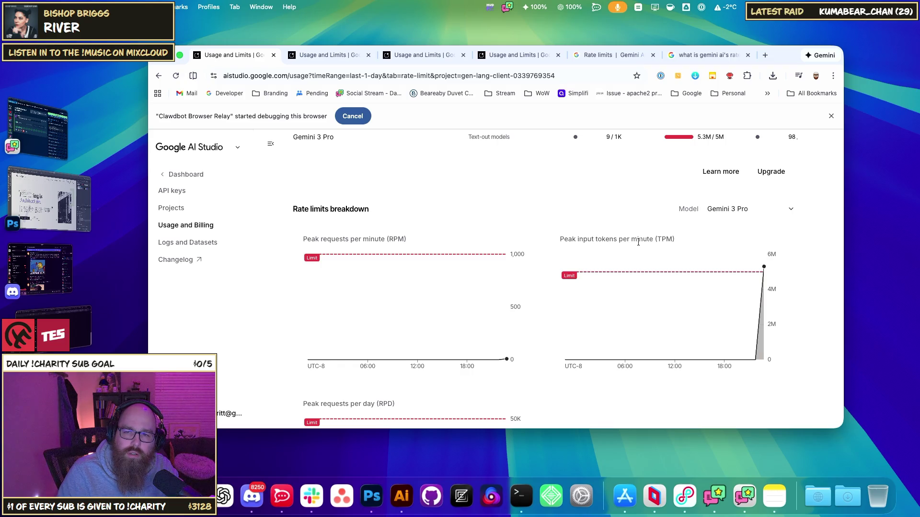
Scroll through the AI Studio usage charts, briefly checking the Clawdbot chat in between
scroll(721, 271, "down", 1)
scroll(722, 272, "down", 5)
scroll(733, 273, "up", 10)
scroll(695, 329, "down", 1)
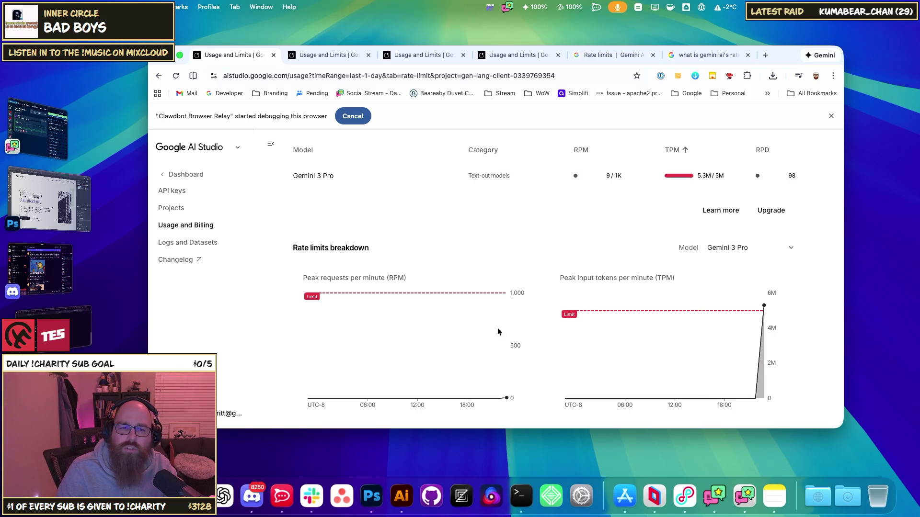
scroll(580, 280, "up", 2)
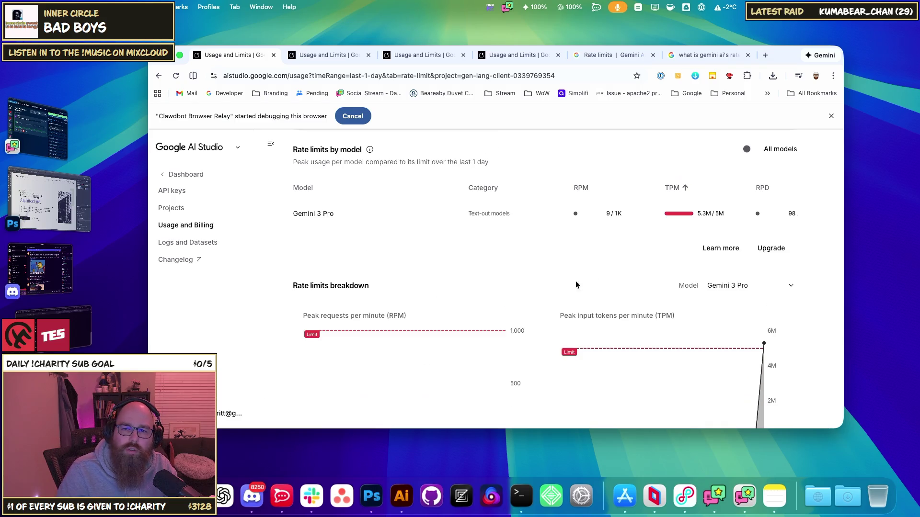
key("super+grave")
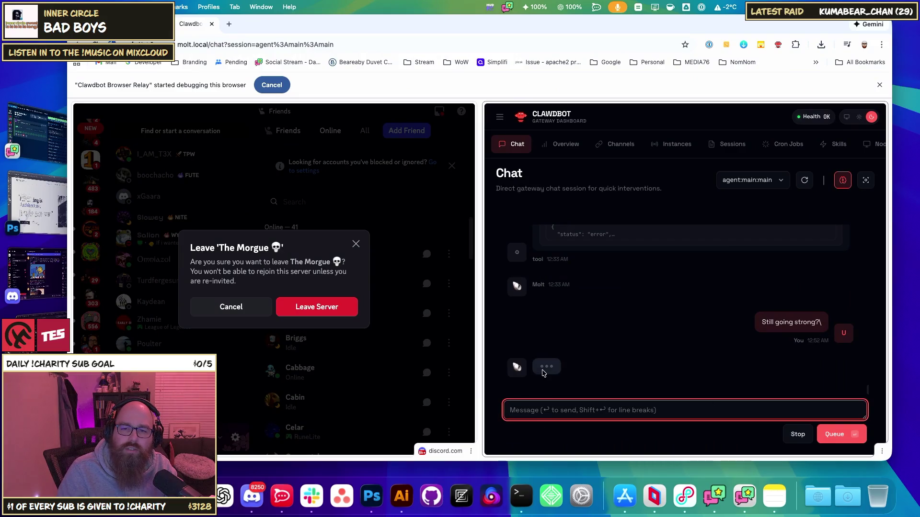
key("super+grave")
Reload the rate-limit page and highlight 'input tokens per minute' in the TPM chart title
scroll(775, 249, "down", 1)
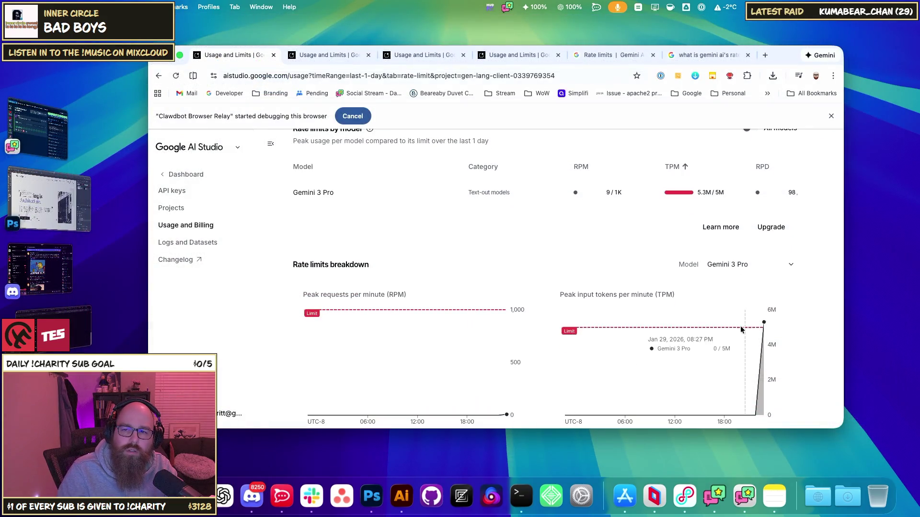
scroll(651, 278, "down", 1)
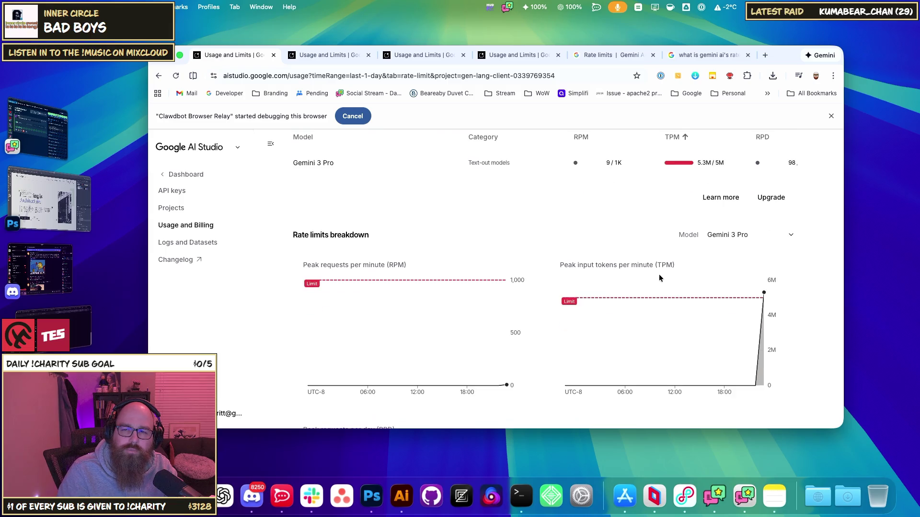
left_click(176, 76)
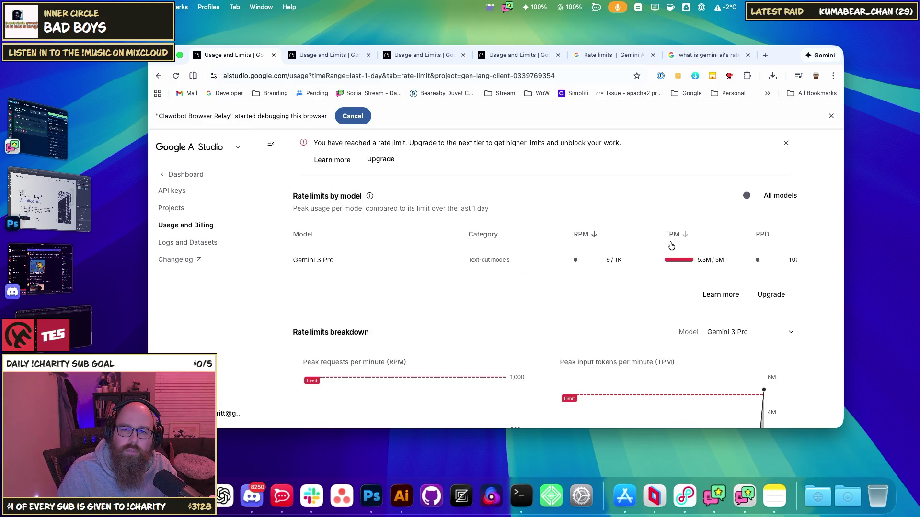
scroll(633, 288, "down", 1)
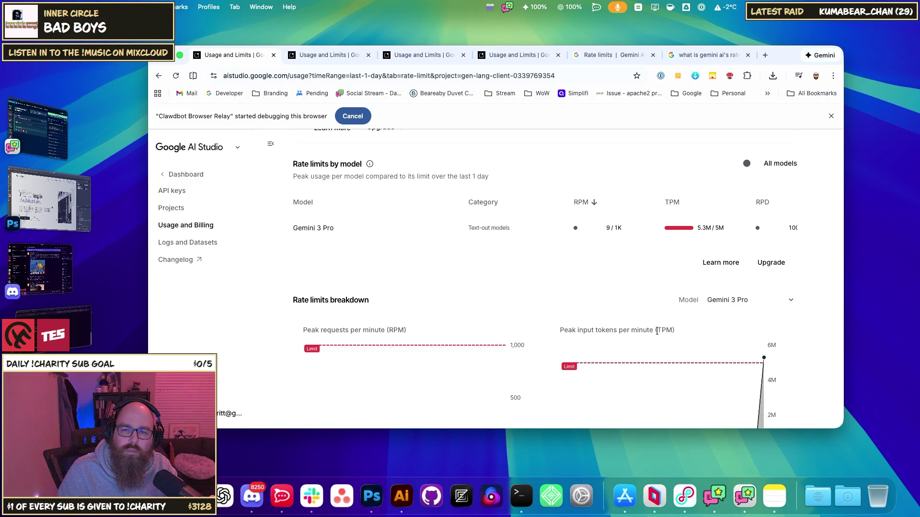
left_click_drag(567, 332, 594, 333)
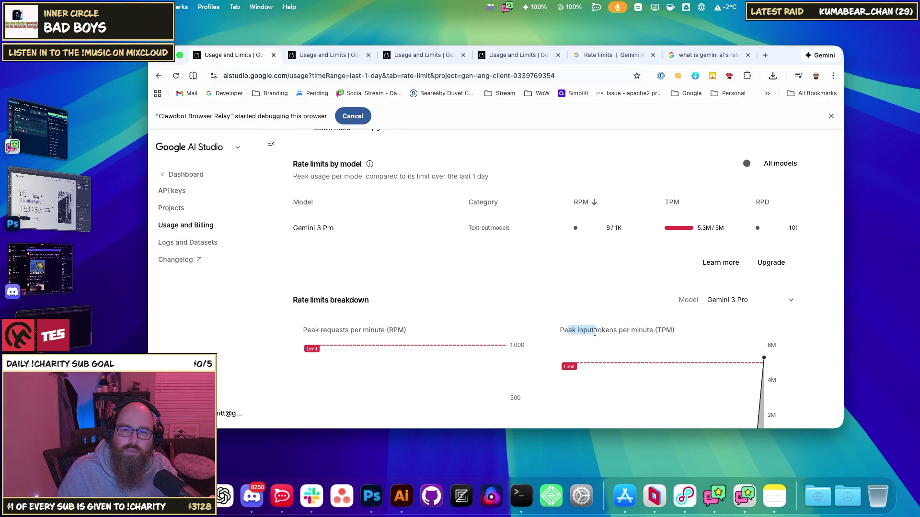
left_click(595, 333)
scroll(622, 331, "down", 2)
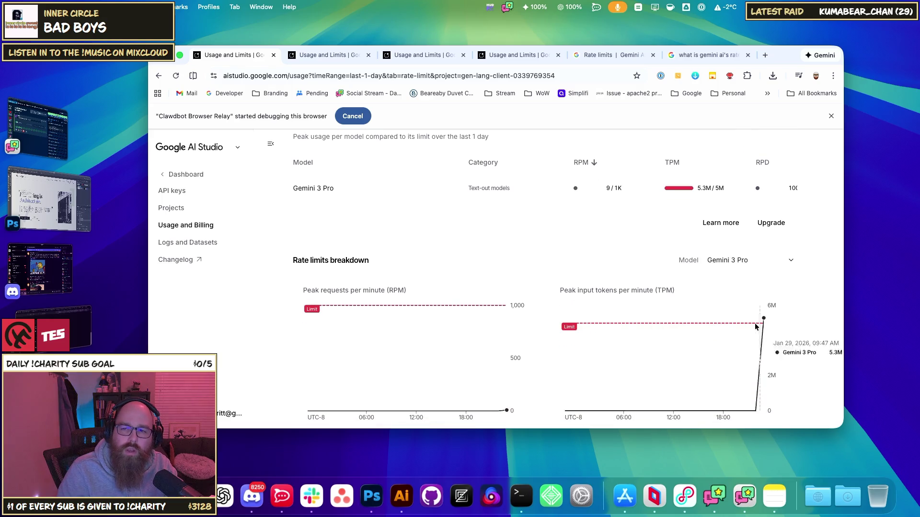
mouse_move(653, 291)
left_mouse_down()
mouse_move(562, 290)
mouse_move(576, 291)
left_mouse_up()
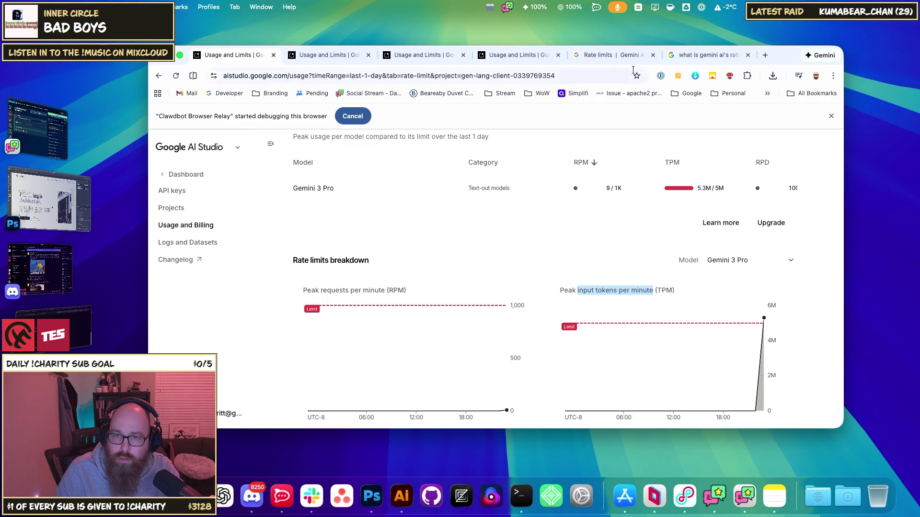
left_click(725, 60)
Search Google for 'when does gemini ai input tokens per minute clear'
left_click(440, 76)
type("wjem")
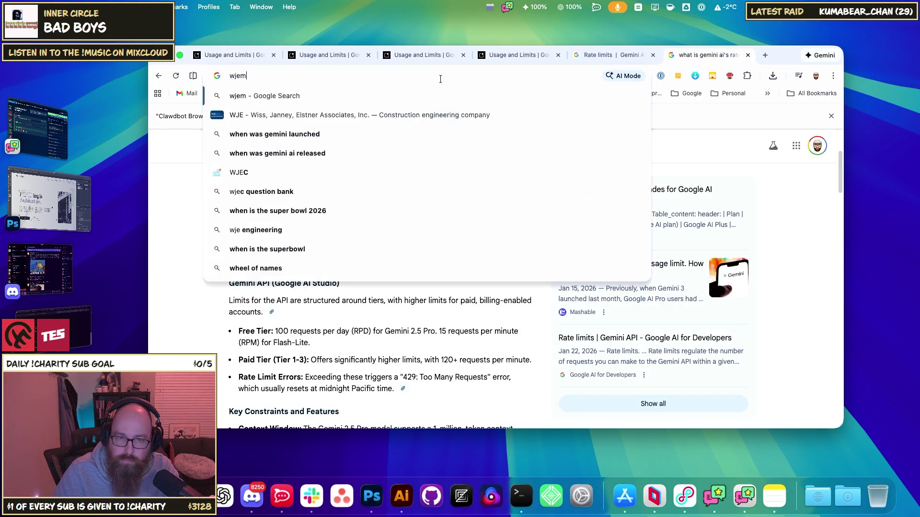
type(" dpes")
key("BackSpace")
key("BackSpace")
key("BackSpace")
type("hen")
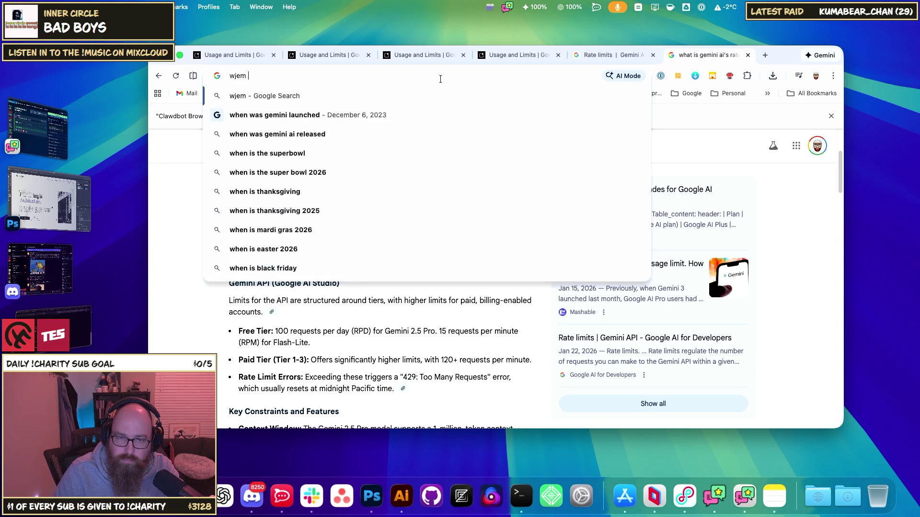
key("BackSpace")
key("BackSpace")
key("BackSpace")
type("hen does")
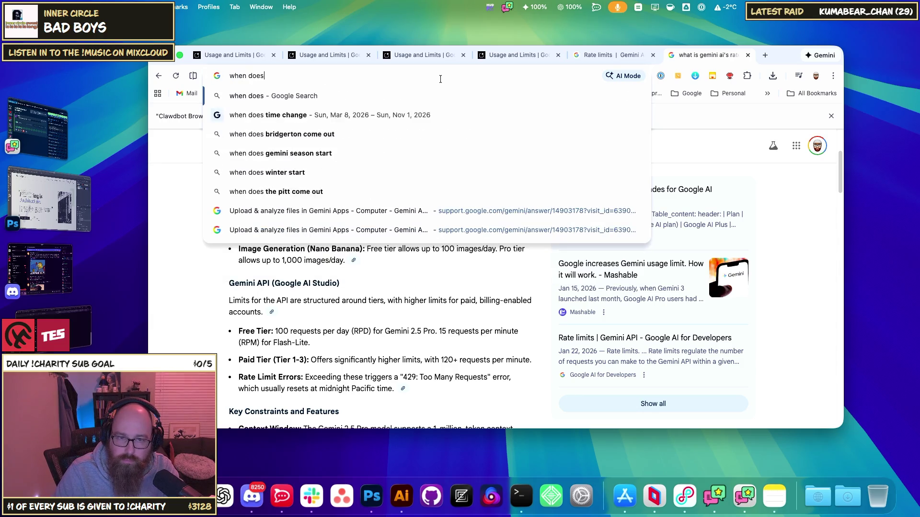
type(" gem")
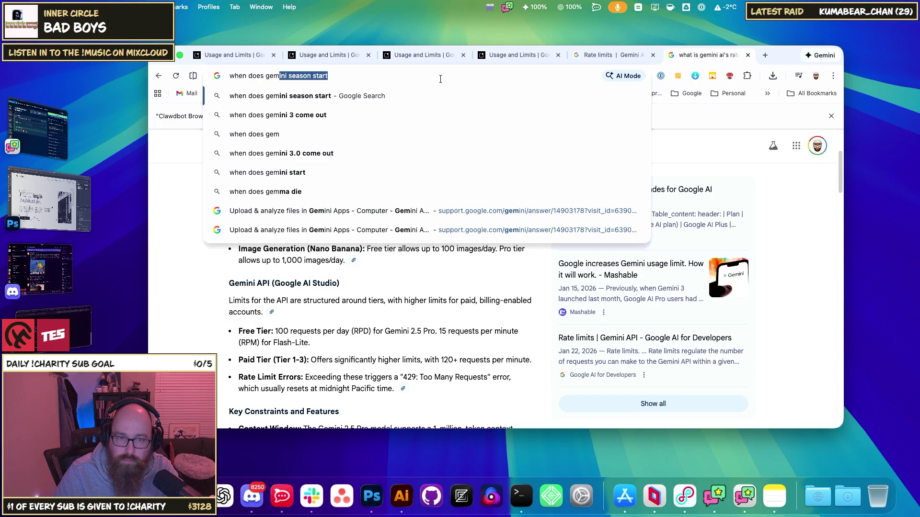
type("ini ao")
key("BackSpace")
key("BackSpace")
type("i input tokens per minute ")
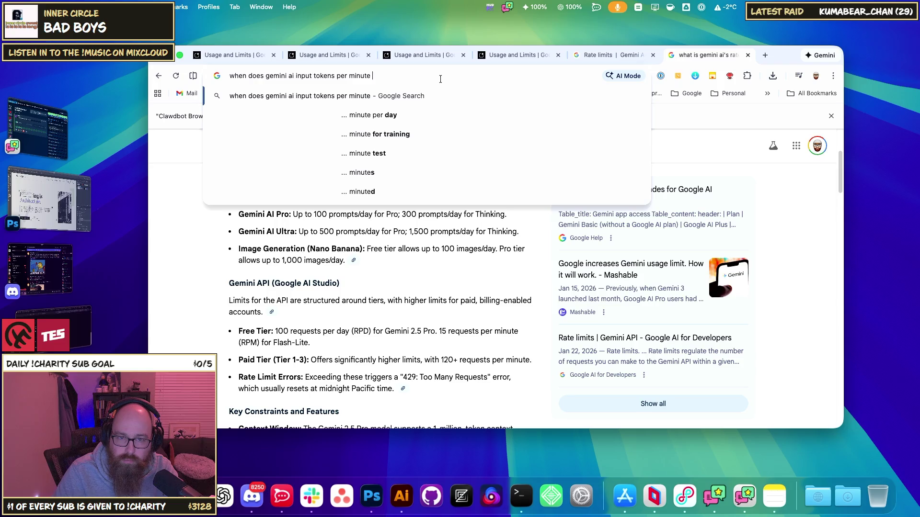
type("clear")
key("Return")
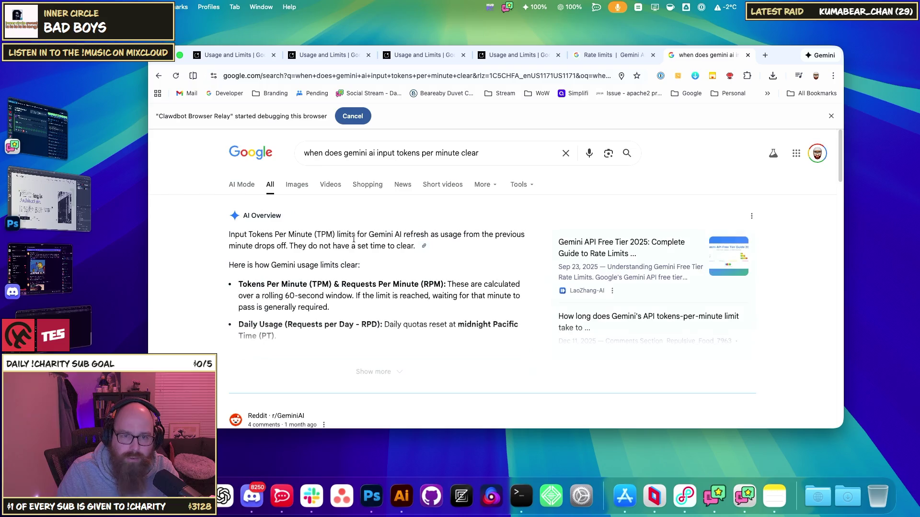
Expand the AI Overview, highlighting how TPM limits refresh and the note about stuck limits
mouse_move(256, 284)
left_mouse_down()
mouse_move(357, 295)
mouse_move(317, 285)
mouse_move(280, 295)
mouse_move(460, 287)
mouse_move(374, 297)
mouse_move(493, 297)
mouse_move(278, 307)
mouse_move(289, 309)
left_mouse_up()
scroll(313, 311, "down", 1)
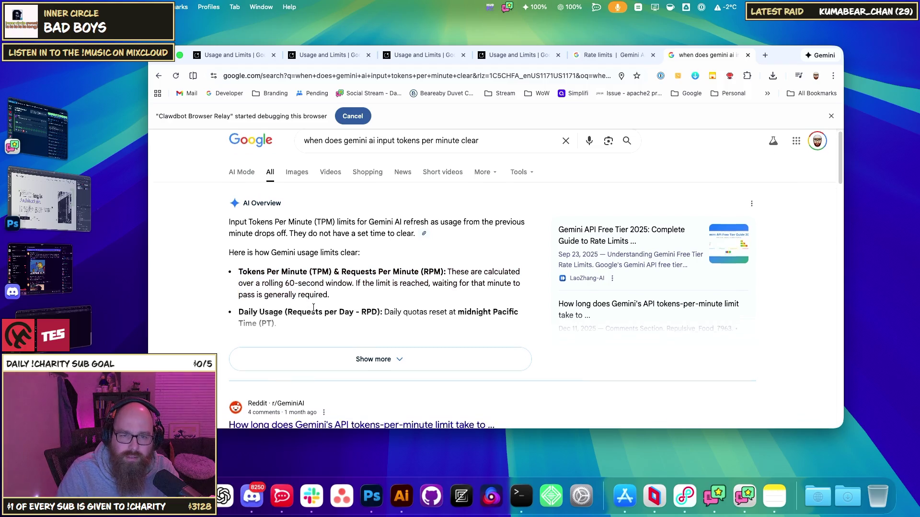
left_click(374, 350)
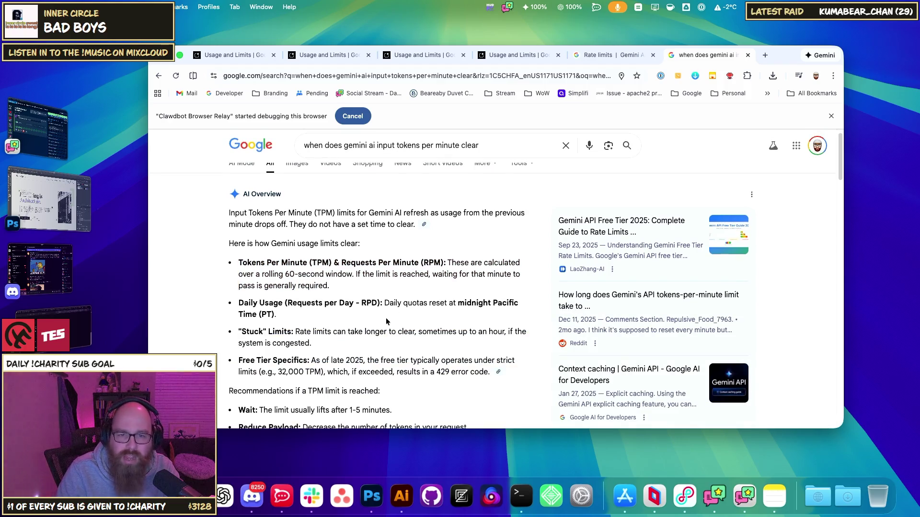
mouse_move(256, 332)
left_mouse_down()
mouse_move(512, 335)
mouse_move(341, 349)
mouse_move(273, 343)
left_mouse_up()
left_click(294, 340)
Highlight the sentence on when the limit lifts, then return to the AI Studio rate-limit tab
scroll(353, 340, "down", 1)
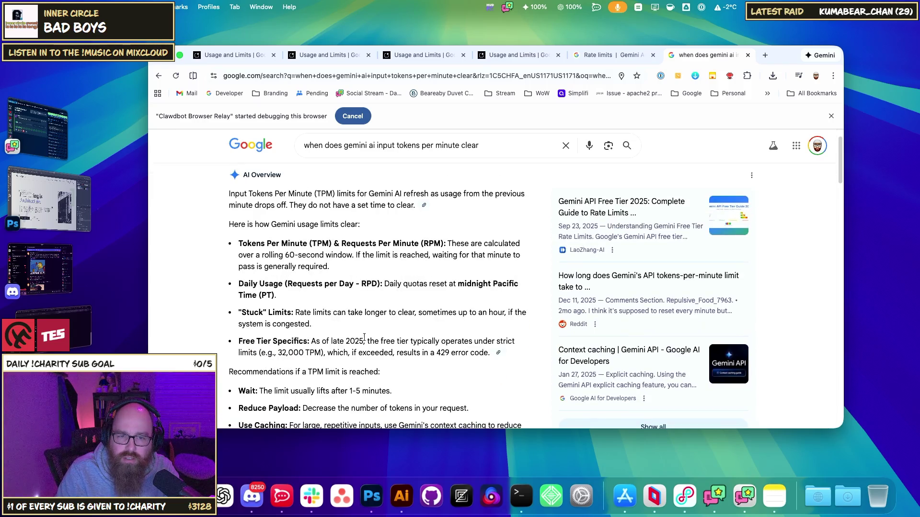
scroll(351, 350, "down", 1)
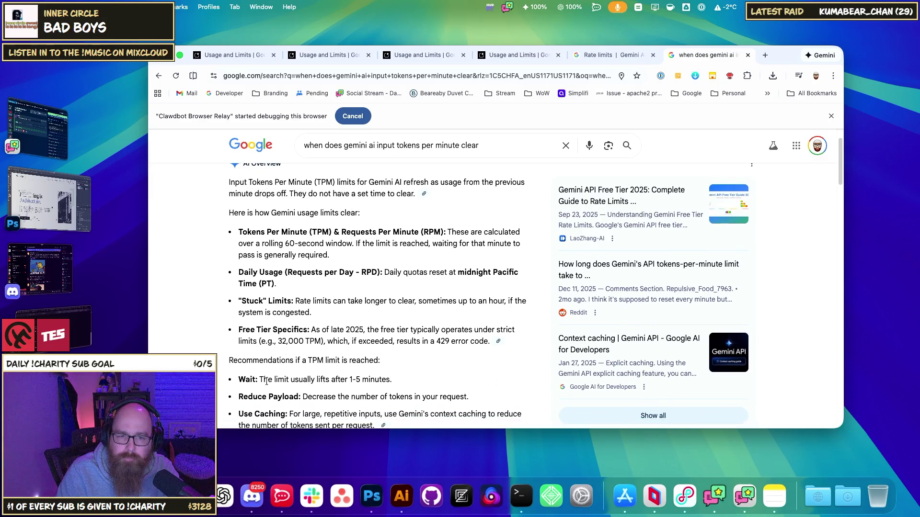
mouse_move(243, 380)
left_mouse_down()
mouse_move(372, 380)
mouse_move(365, 378)
left_mouse_up()
left_click(364, 379)
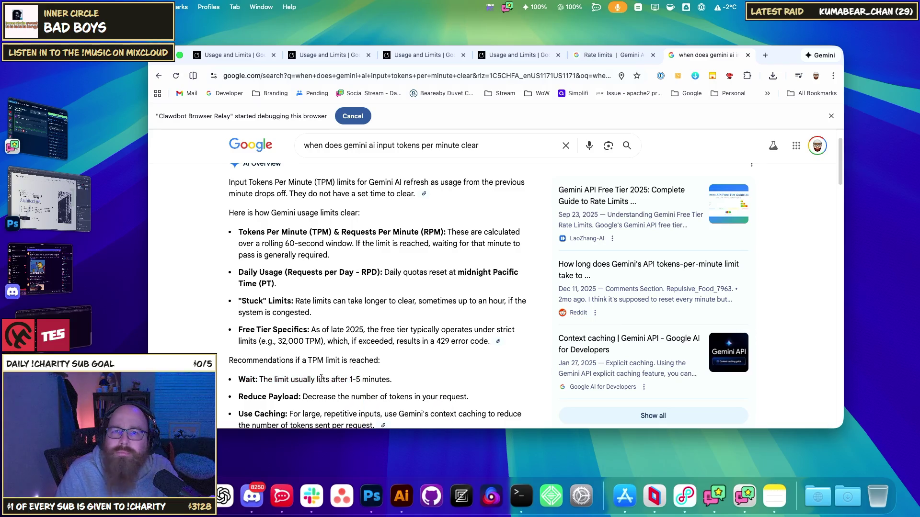
scroll(288, 192, "down", 4)
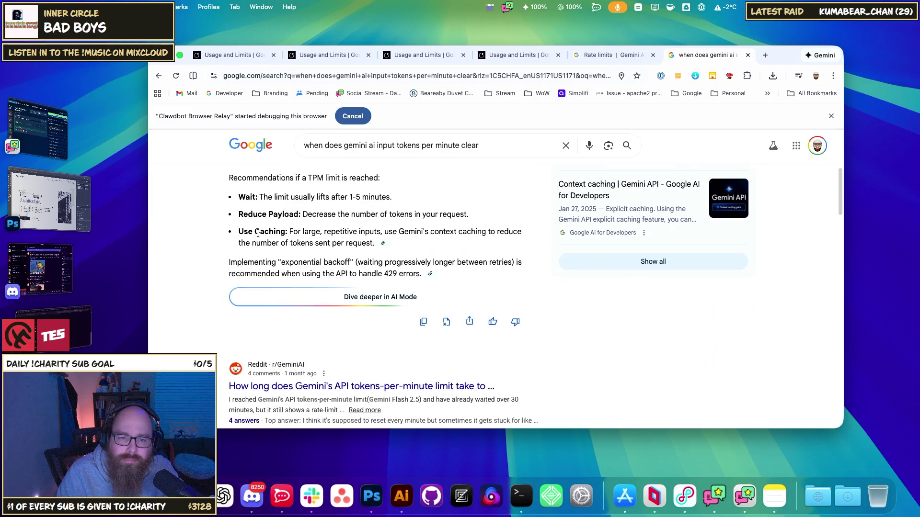
left_click(235, 55)
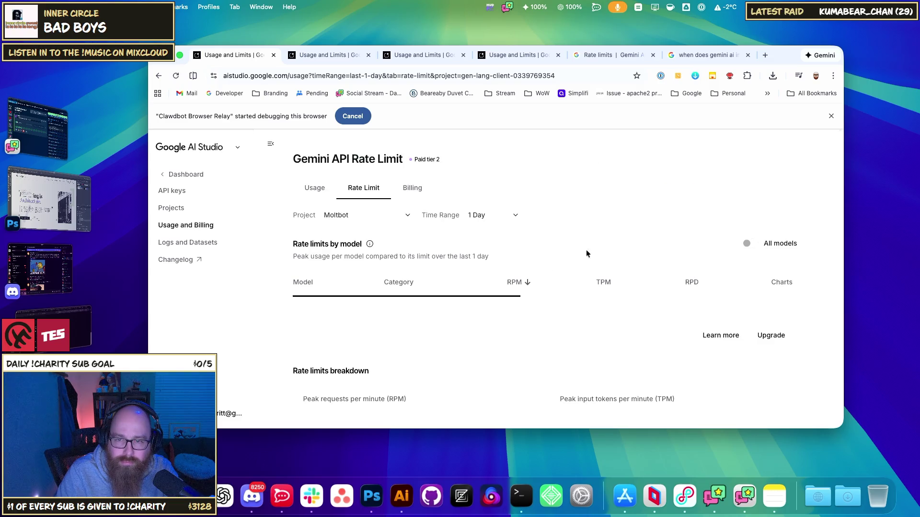
Show rate limits for all models and reload the AI Studio rate-limit page
scroll(716, 362, "down", 1)
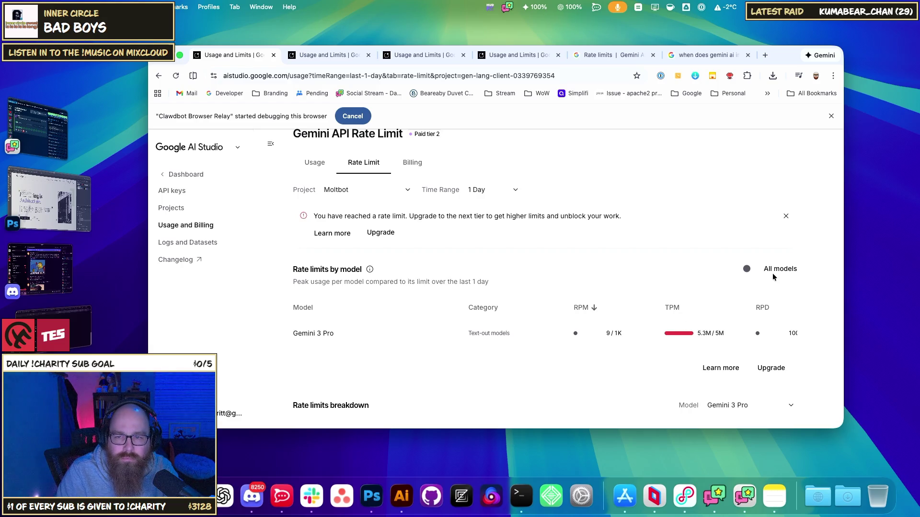
left_click(749, 268)
scroll(719, 296, "down", 3)
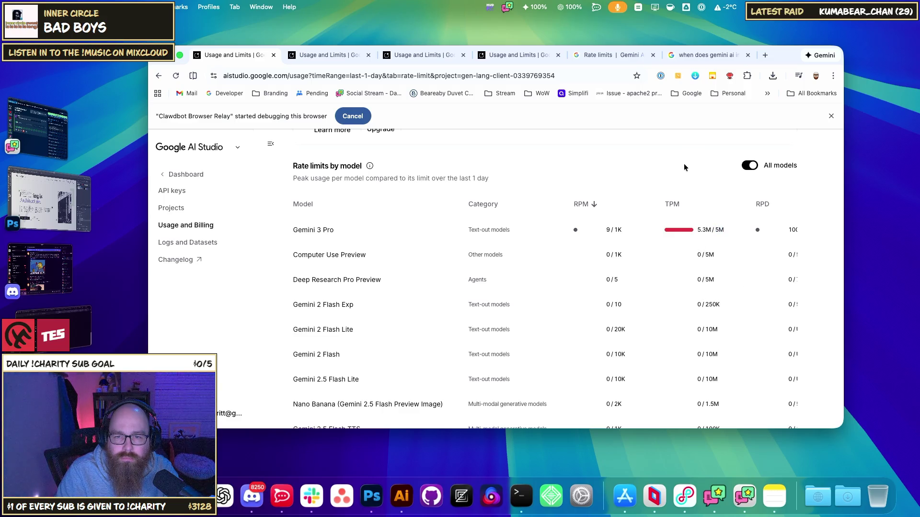
scroll(683, 163, "down", 10)
scroll(679, 259, "up", 12)
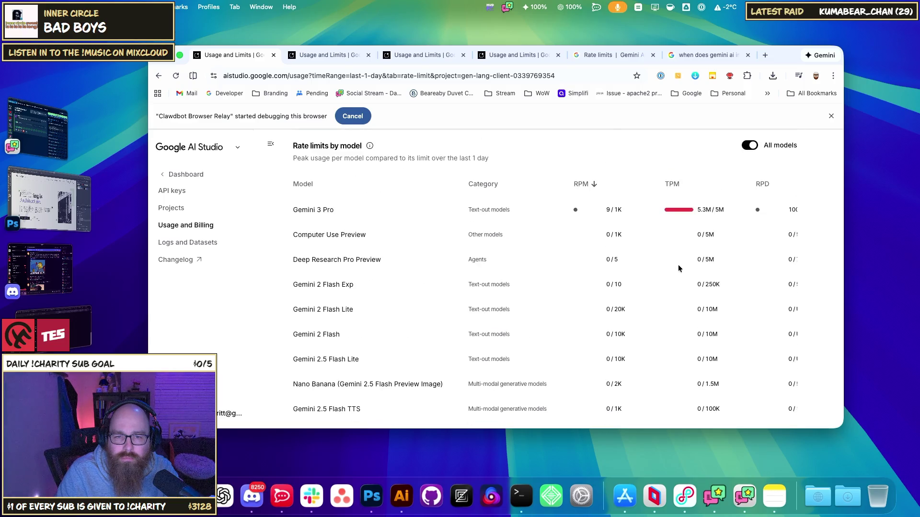
key("super+r")
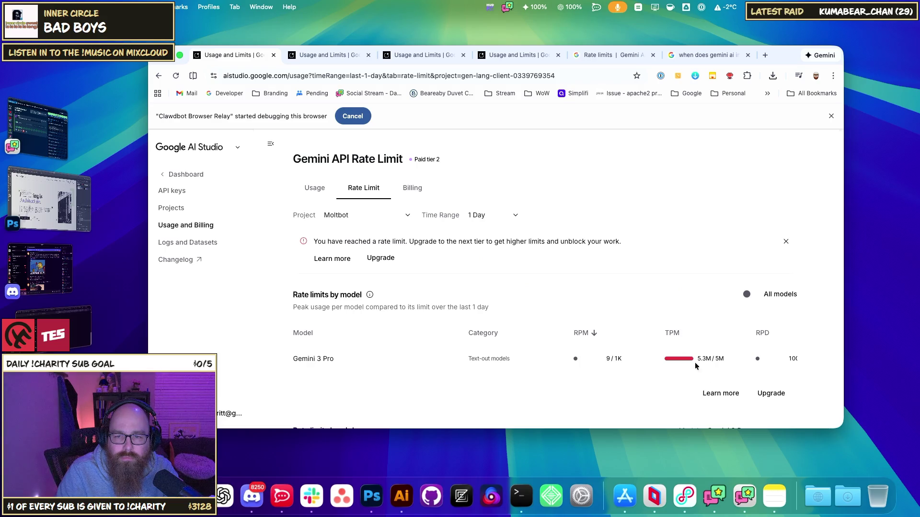
Dismiss the warning banner, confirm Gemini 3 Pro at 5.3M/5M TPM, and launch Parsec
scroll(642, 309, "down", 2)
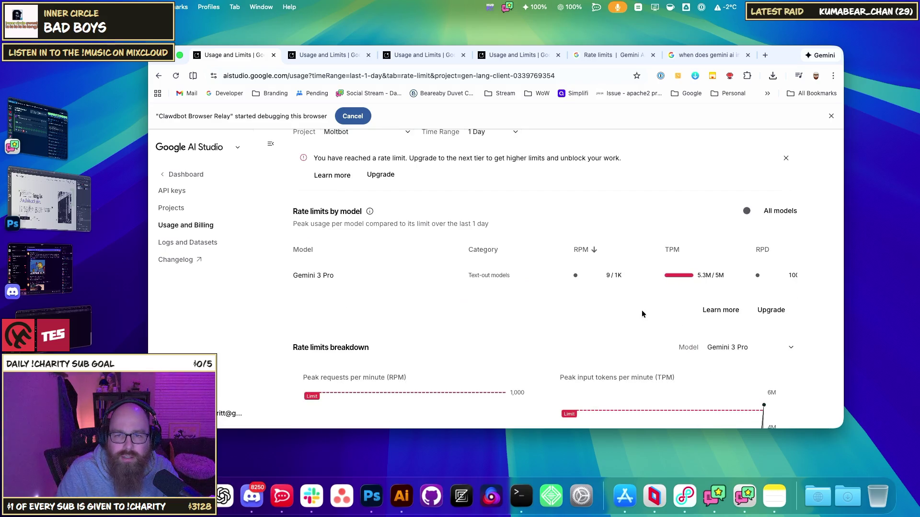
left_click(787, 159)
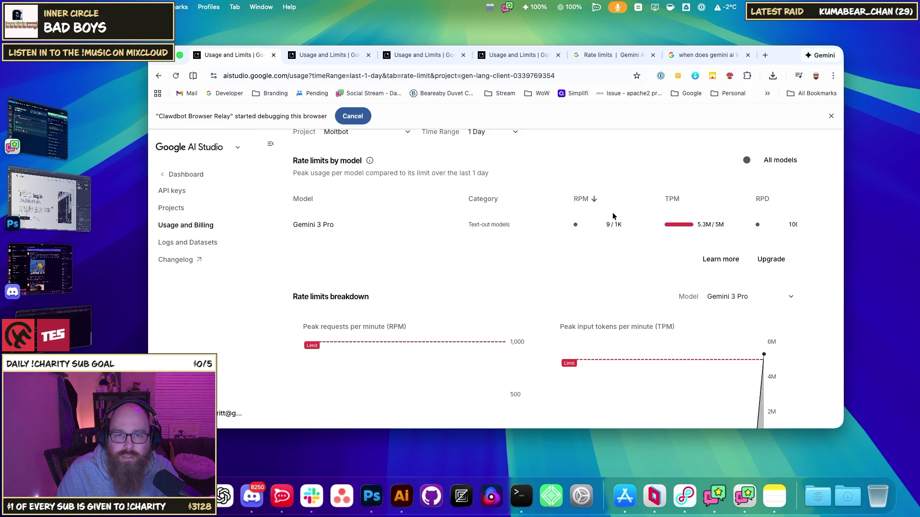
scroll(614, 217, "up", 2)
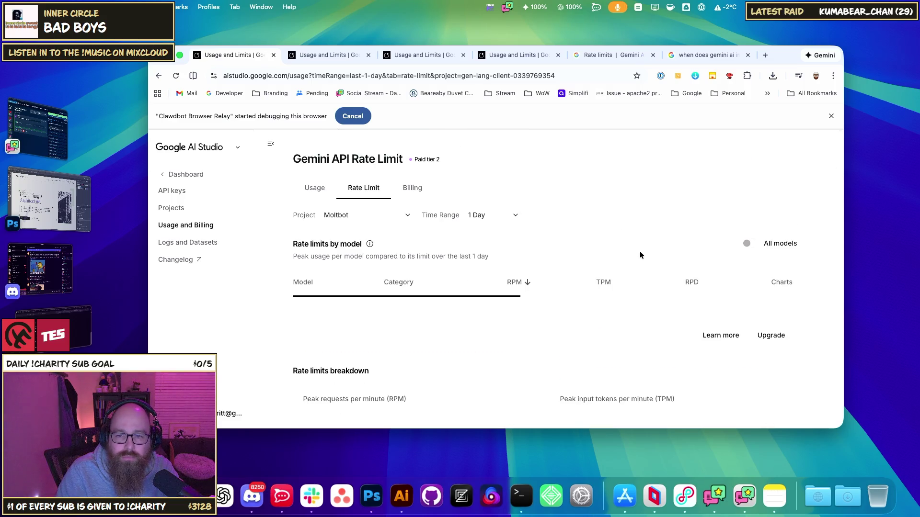
scroll(691, 325, "down", 3)
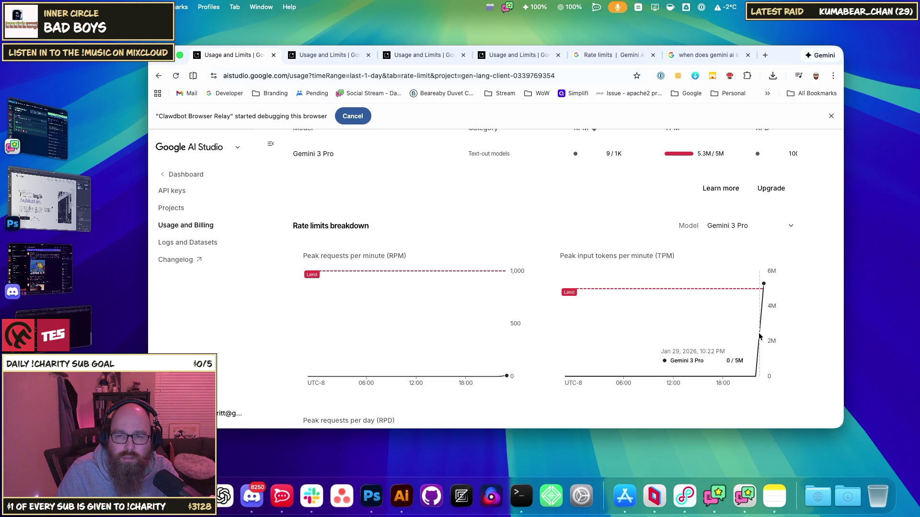
left_click(751, 230)
left_click(762, 230)
scroll(632, 244, "up", 3)
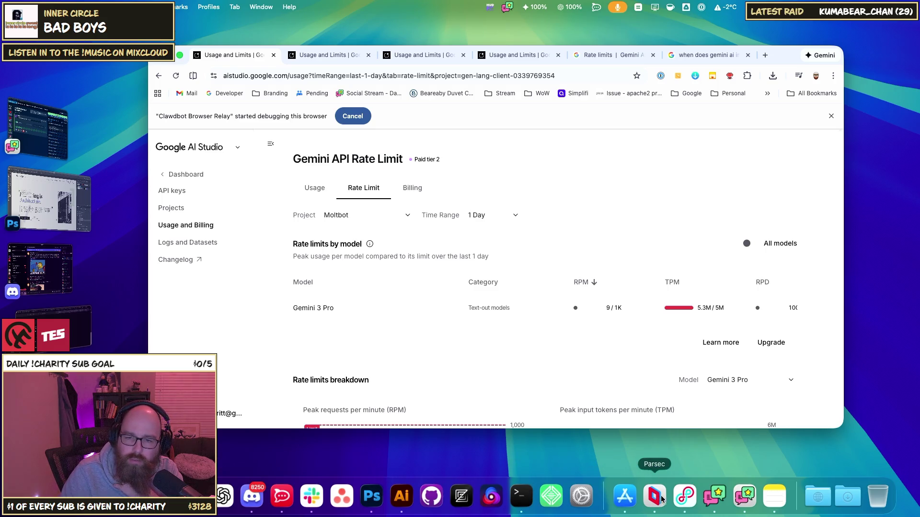
left_click(684, 496)
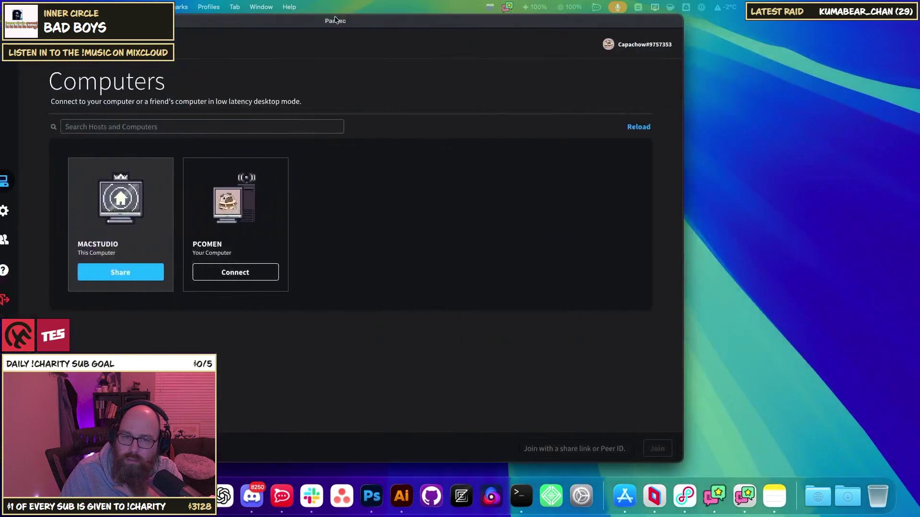
Connect to PCOMEN, then open and close Stream Deck and Camera Hub from the remote tray
left_click(401, 270)
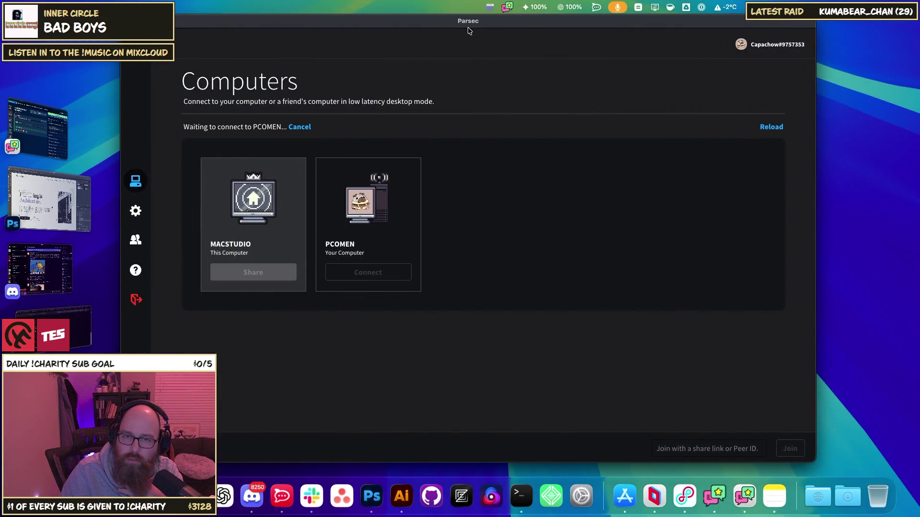
left_click_drag(467, 27, 485, 34)
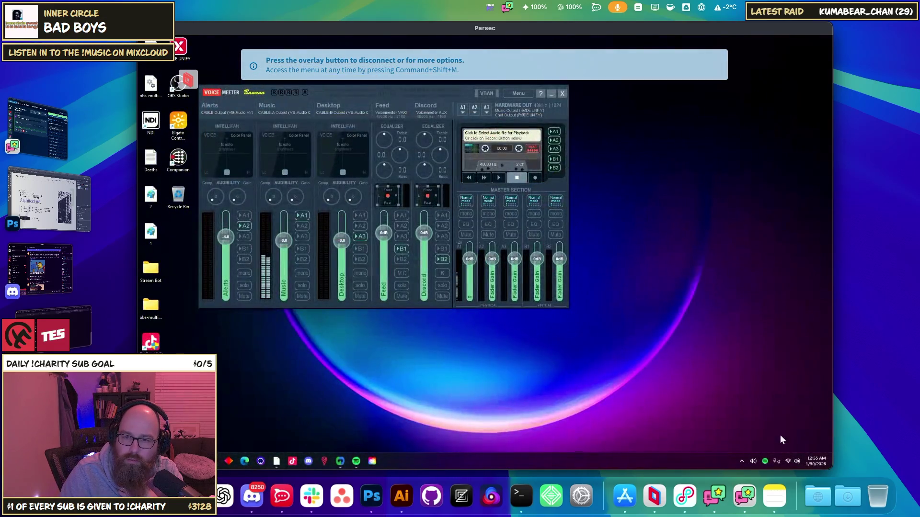
left_click(744, 460)
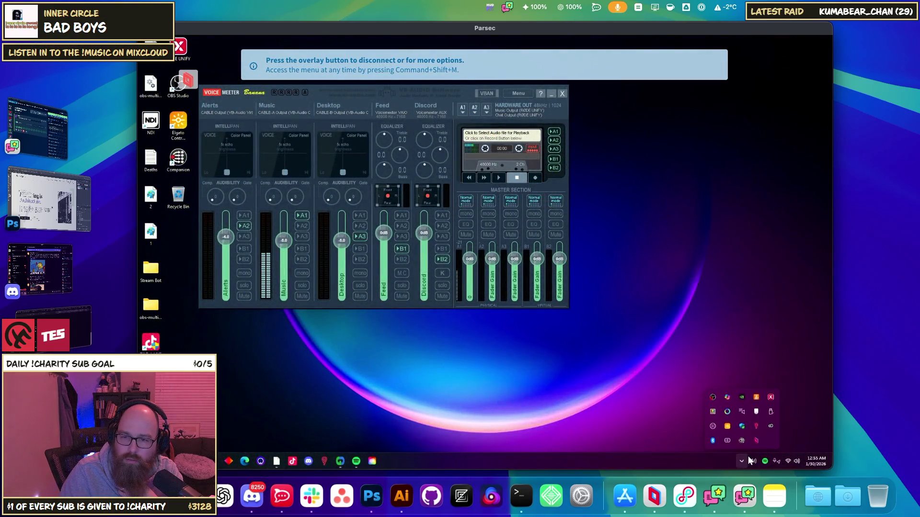
left_click(713, 425)
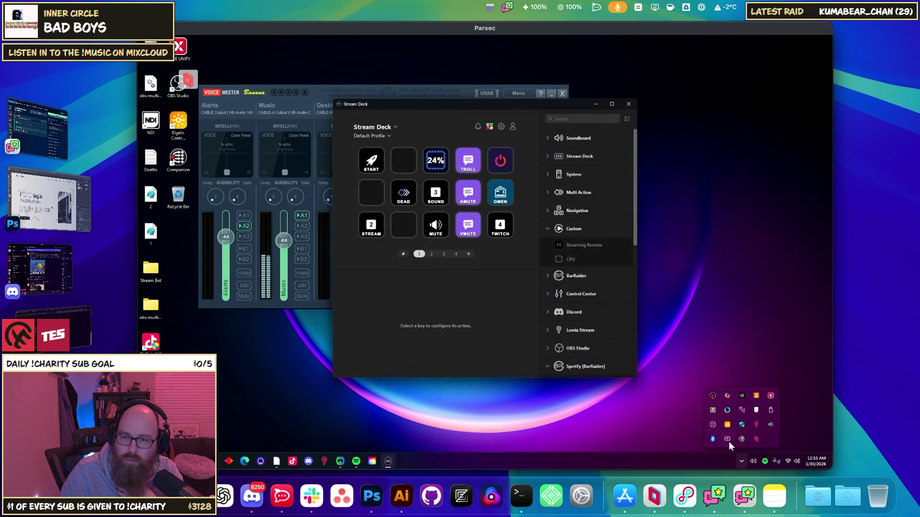
left_click(728, 440)
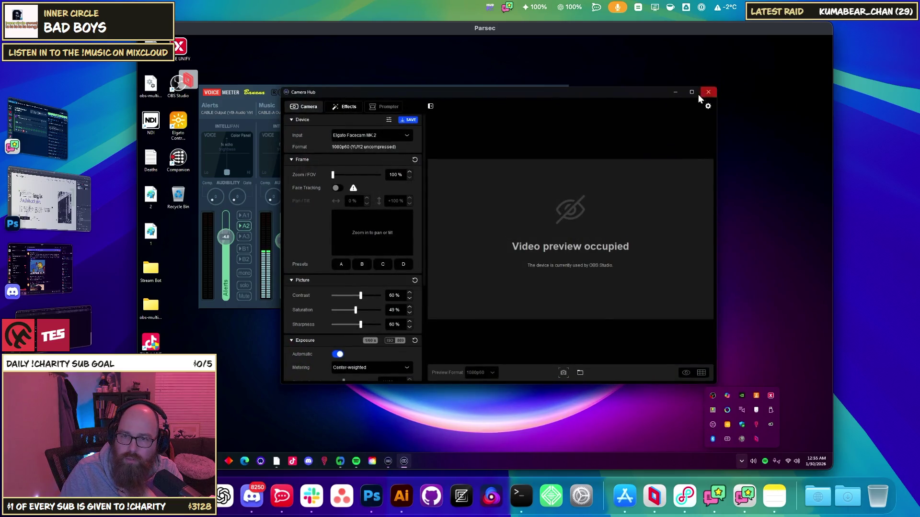
left_click(708, 96)
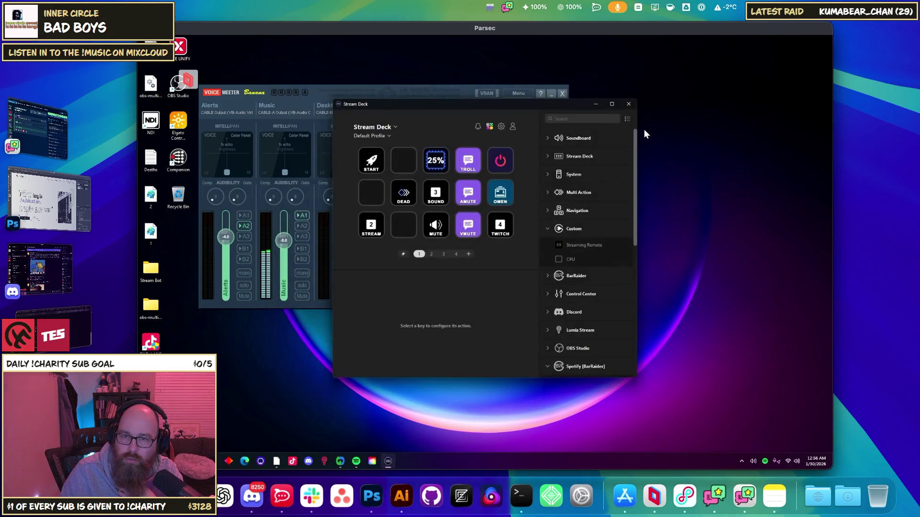
left_click(628, 104)
left_click(742, 461)
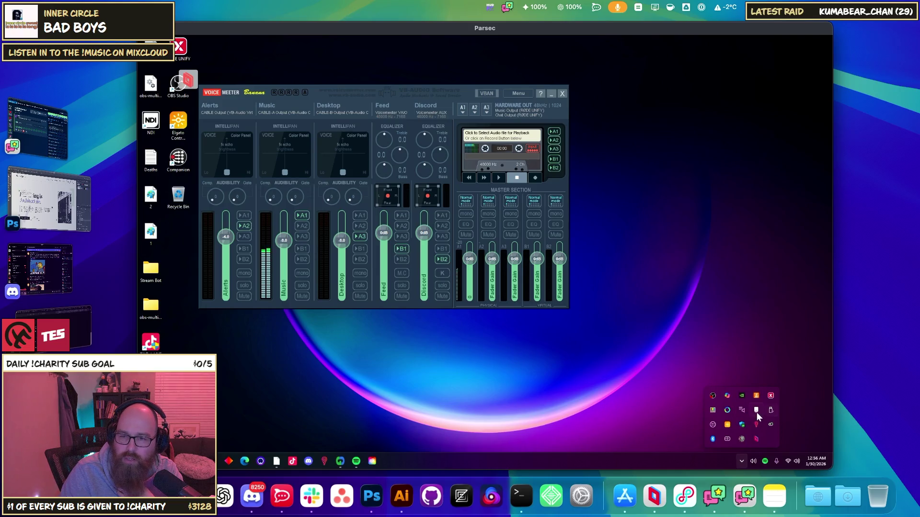
Search the remote Edge for 'elgato light ap' and open Elgato's downloads page
left_click(243, 463)
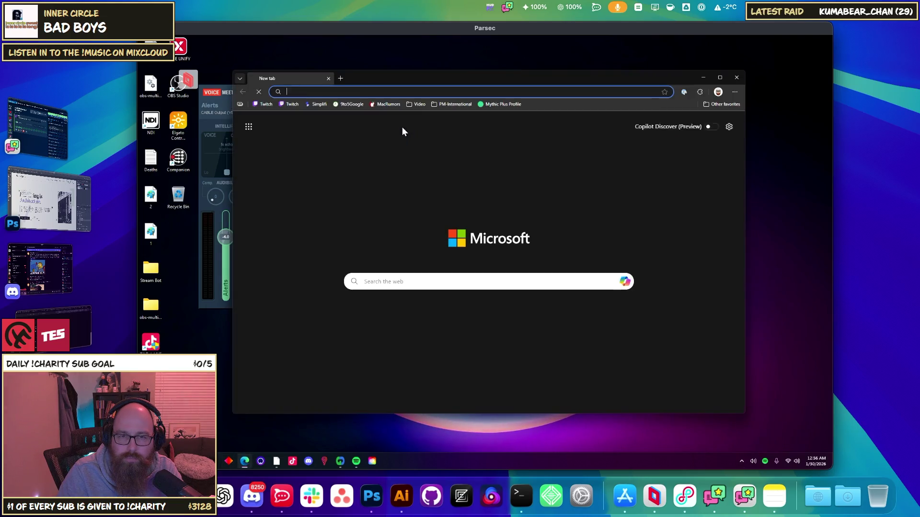
type("el")
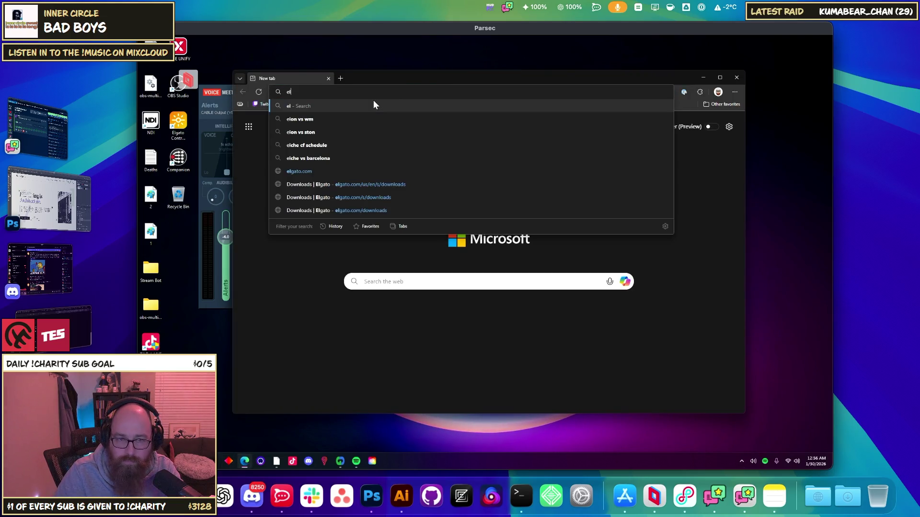
type("gato ")
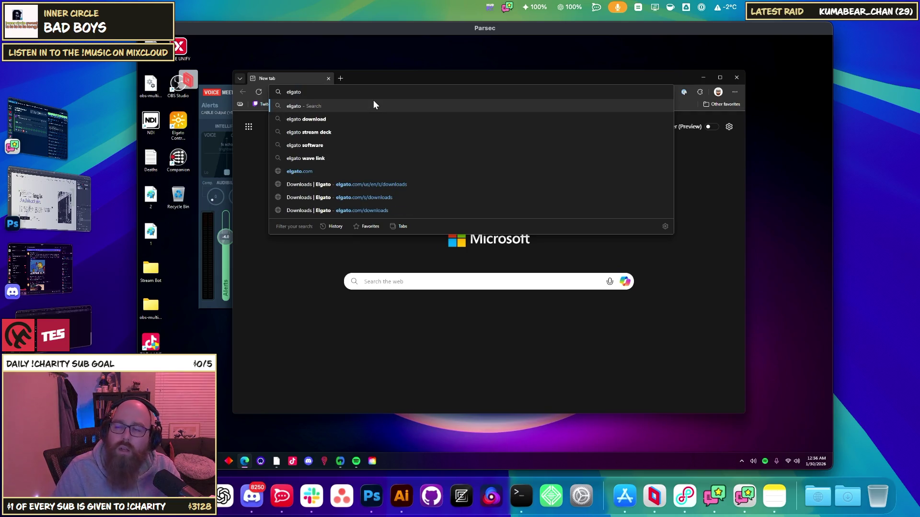
type("light ap")
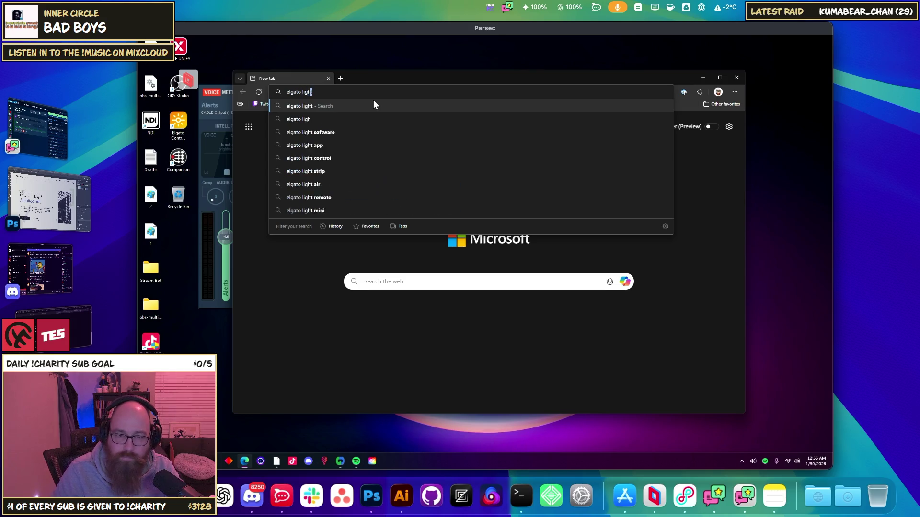
key("Return")
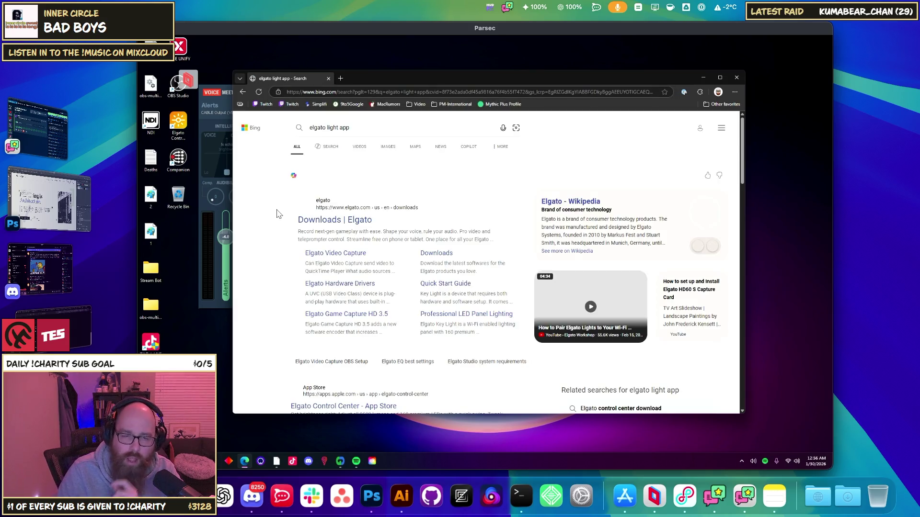
left_click(331, 220)
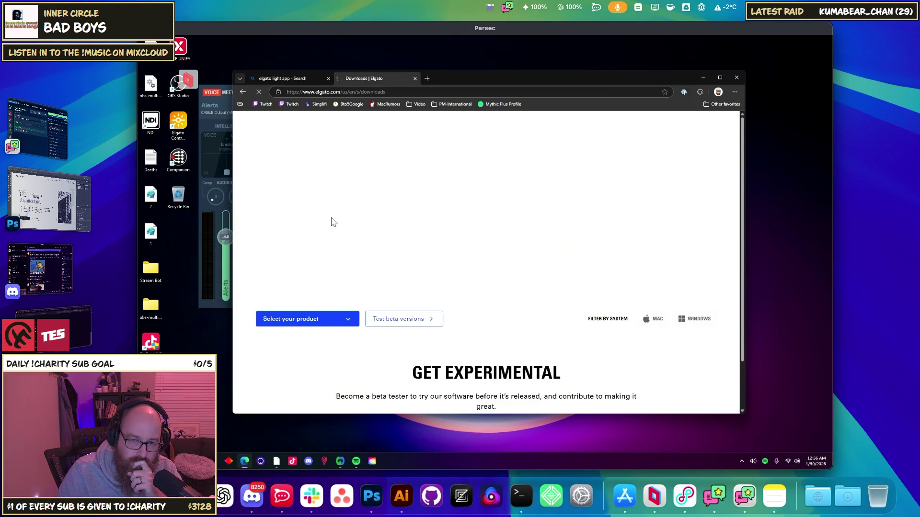
scroll(456, 319, "down", 2)
scroll(457, 319, "down", 5)
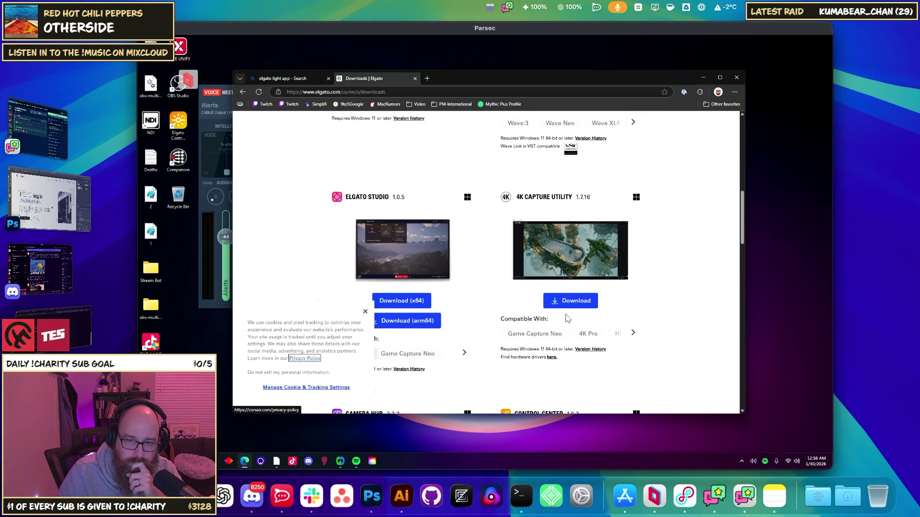
Download the Control Center 1.8.2 installer and show it in the Downloads folder
left_click(365, 311)
scroll(451, 297, "down", 2)
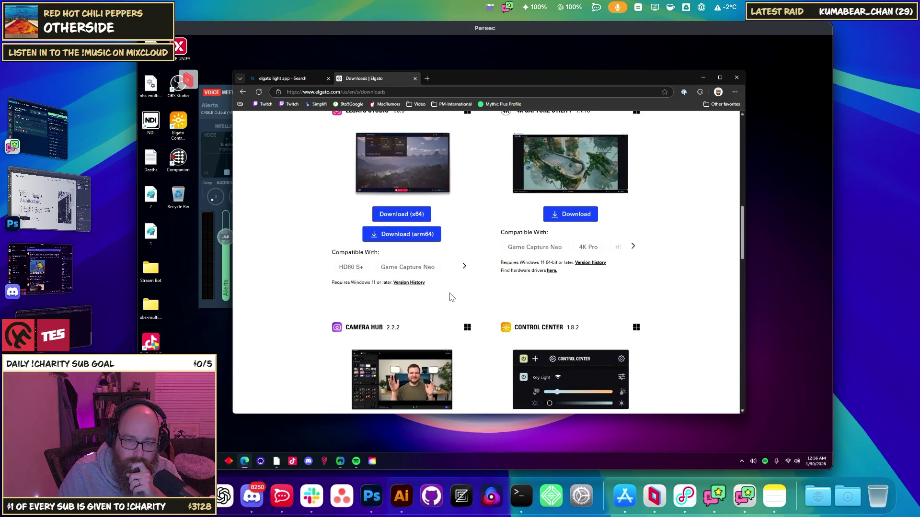
scroll(450, 297, "down", 2)
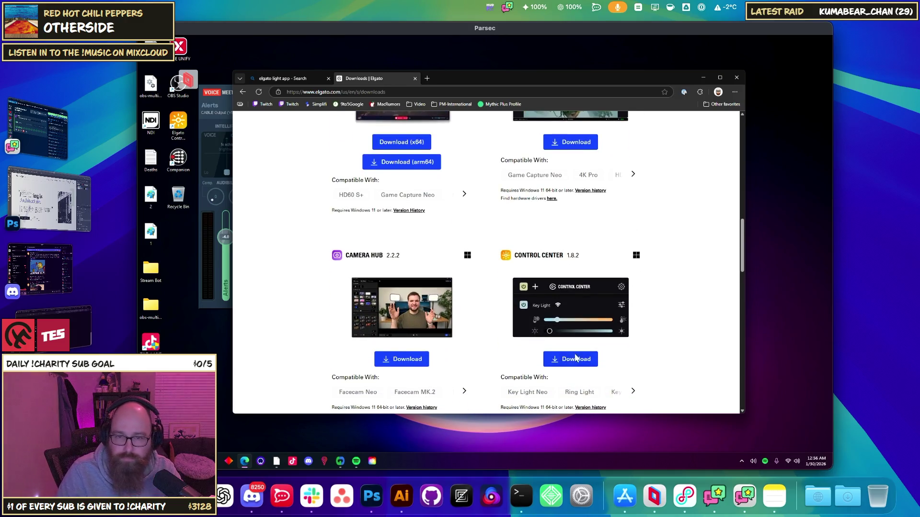
left_click(575, 358)
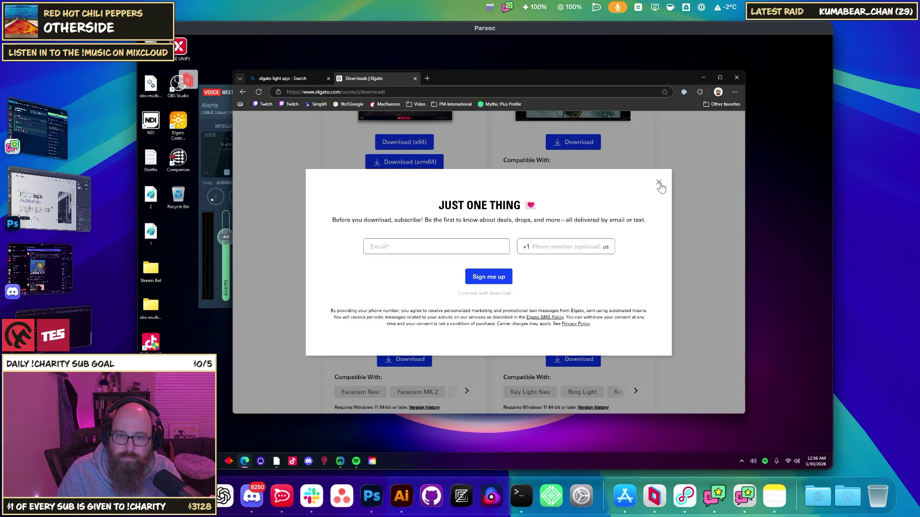
left_click(658, 183)
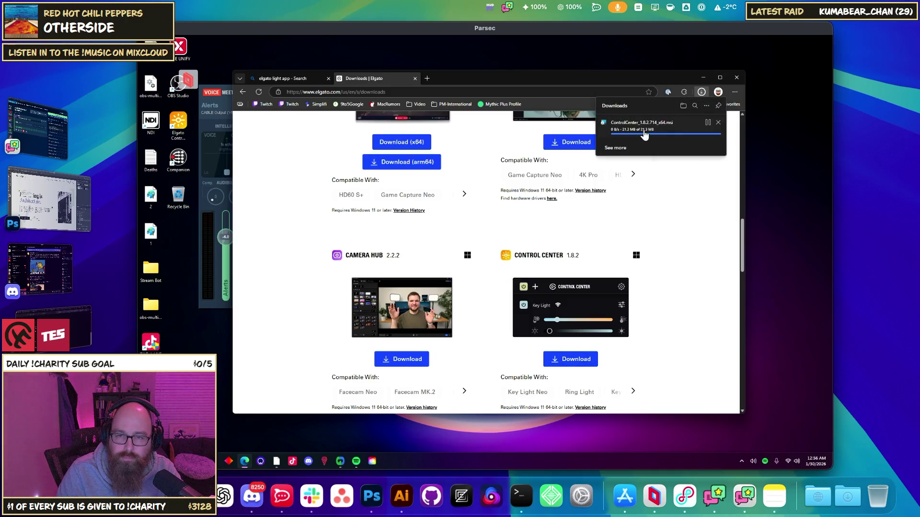
left_click(666, 128)
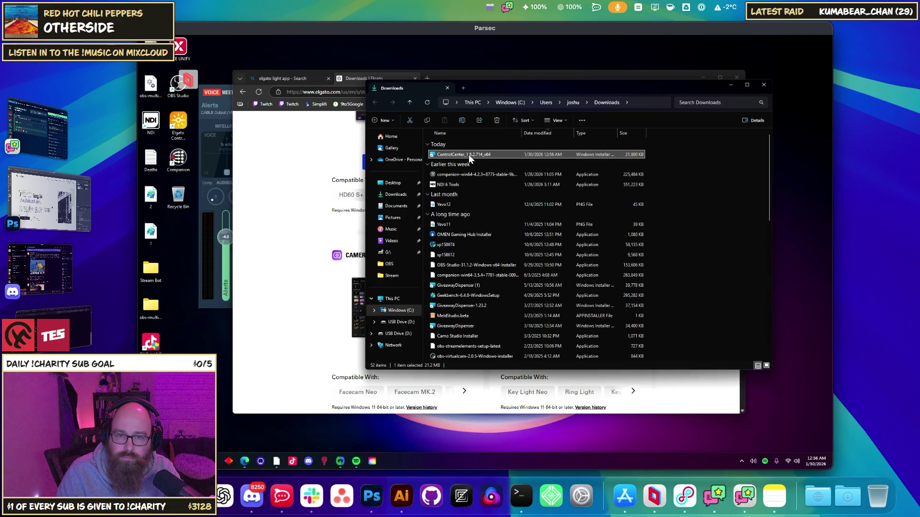
double_click(468, 154)
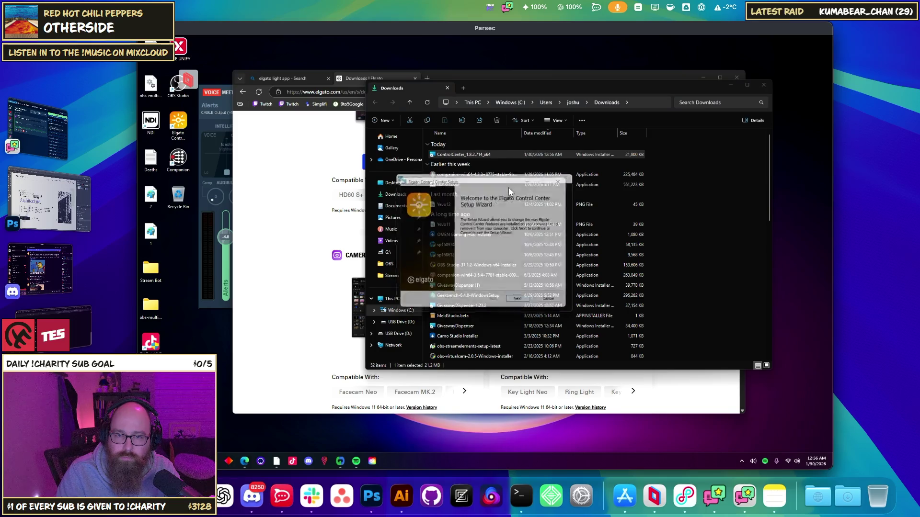
left_click(521, 304)
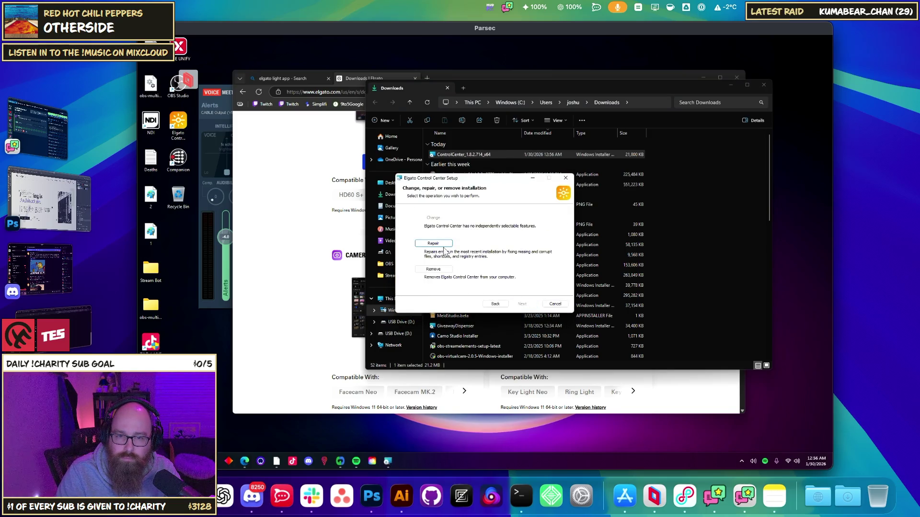
left_click(566, 177)
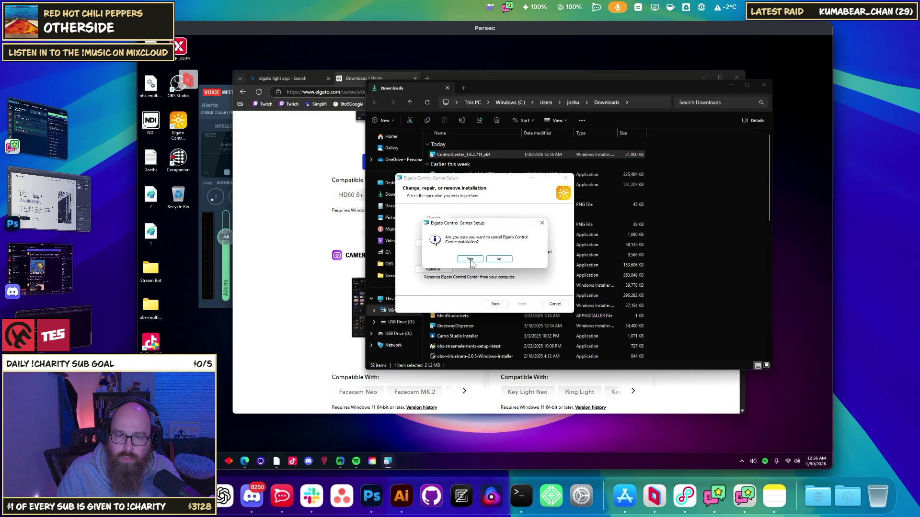
left_click(470, 260)
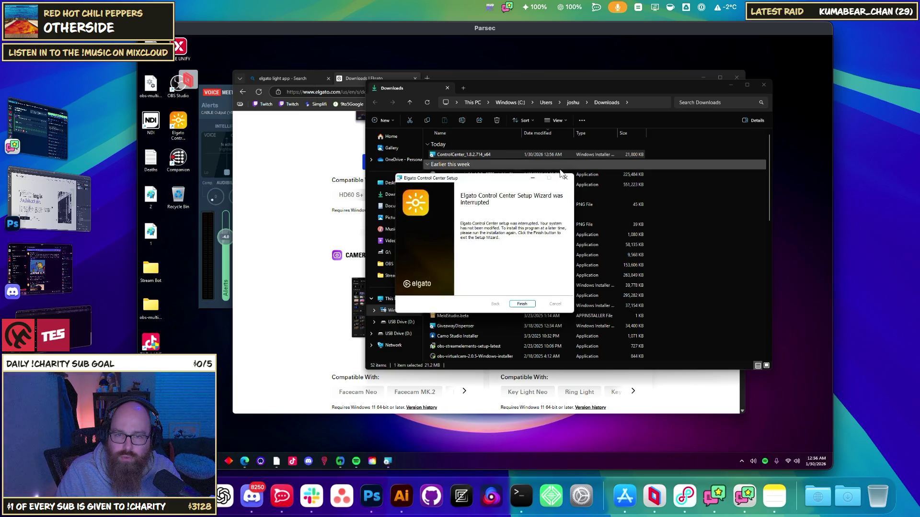
left_click(520, 305)
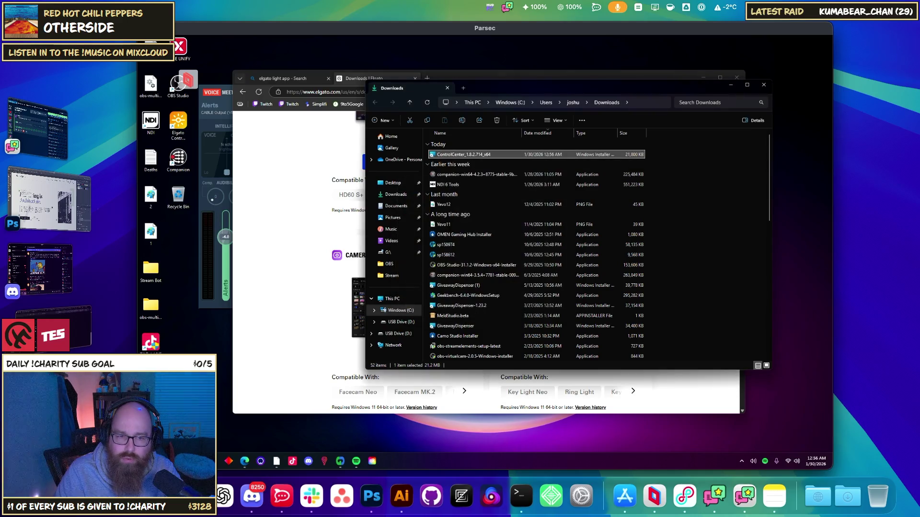
key("super")
type("control Panel")
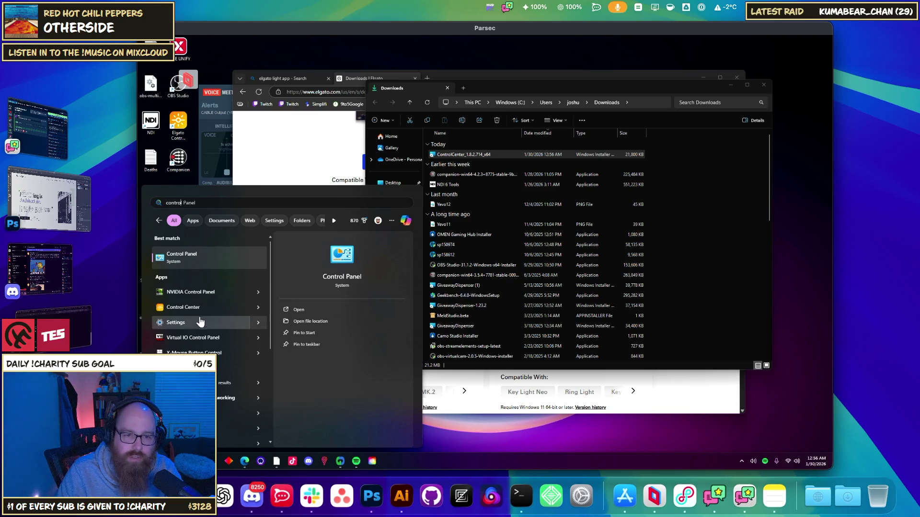
key("Escape")
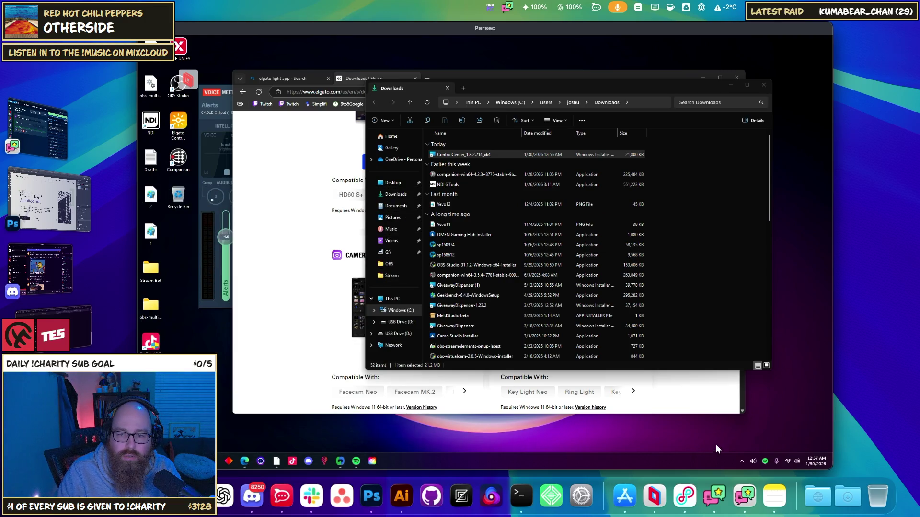
left_click(741, 461)
Toggle the Key Light Mini 6CE2's power in Elgato Control Center, then switch to Lumia Stream
left_click(741, 462)
left_click(741, 462)
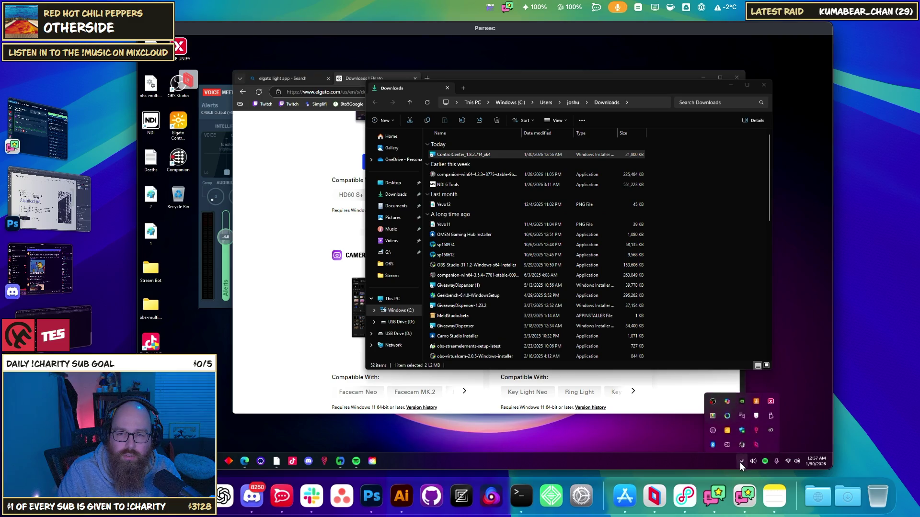
left_click(727, 426)
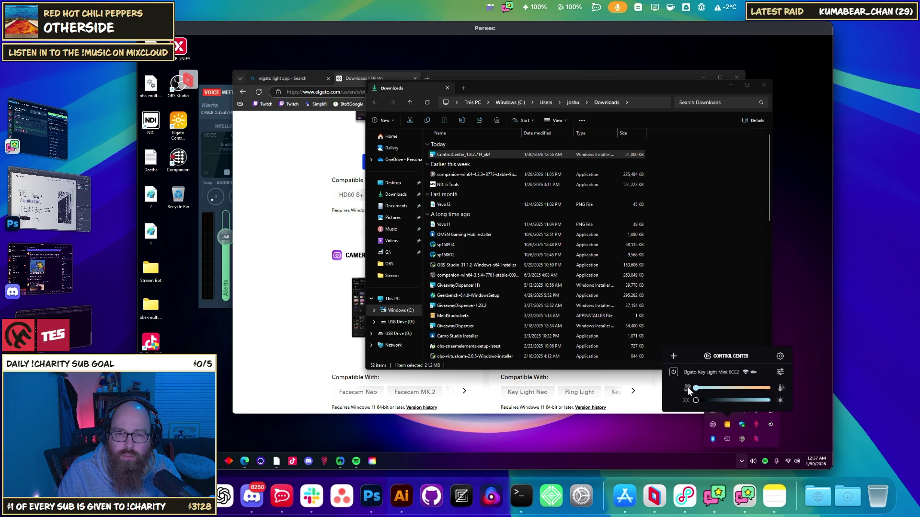
left_click(674, 371)
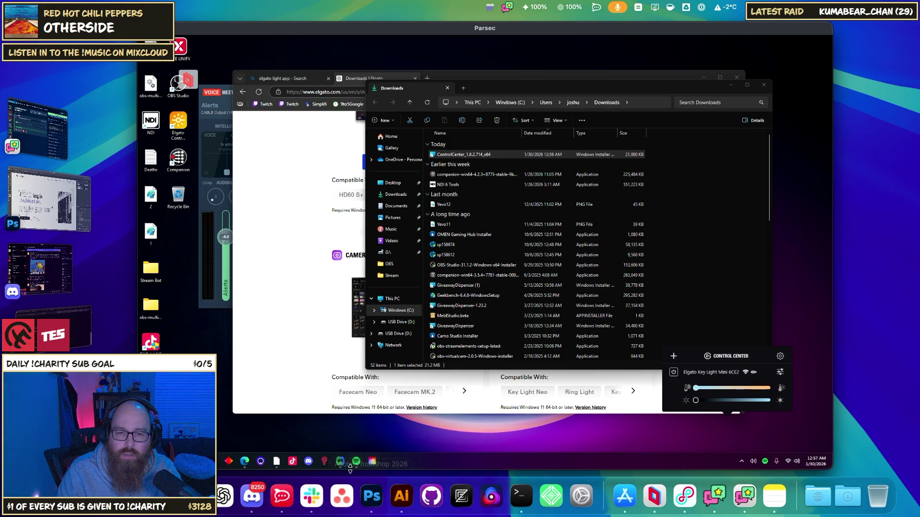
left_click(324, 462)
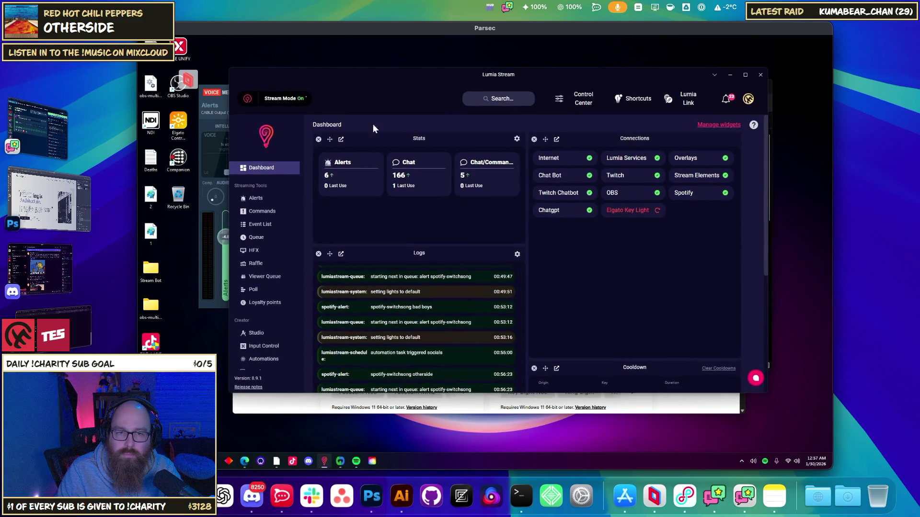
Cycle Stream Mode and re-accept the Key Light Mini 6CE2 at 192.168.1.169 in Connections
left_click(283, 98)
left_click(247, 98)
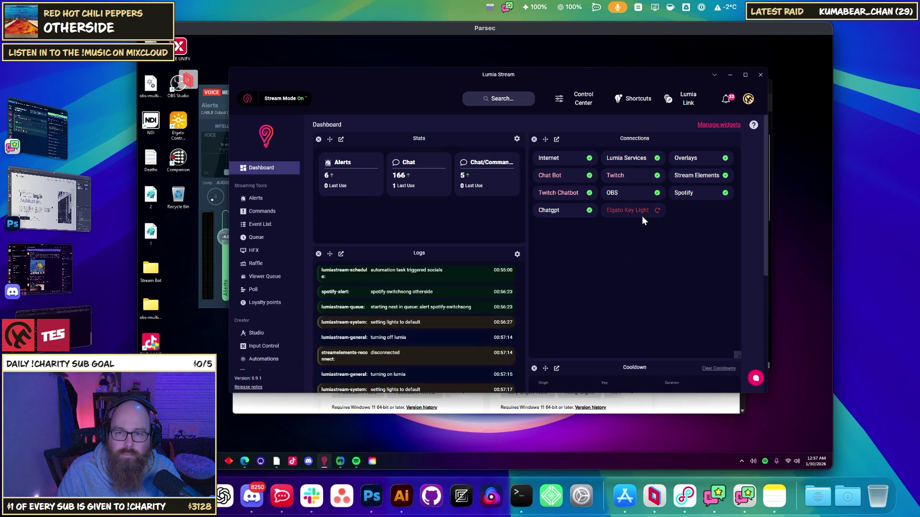
scroll(278, 314, "down", 3)
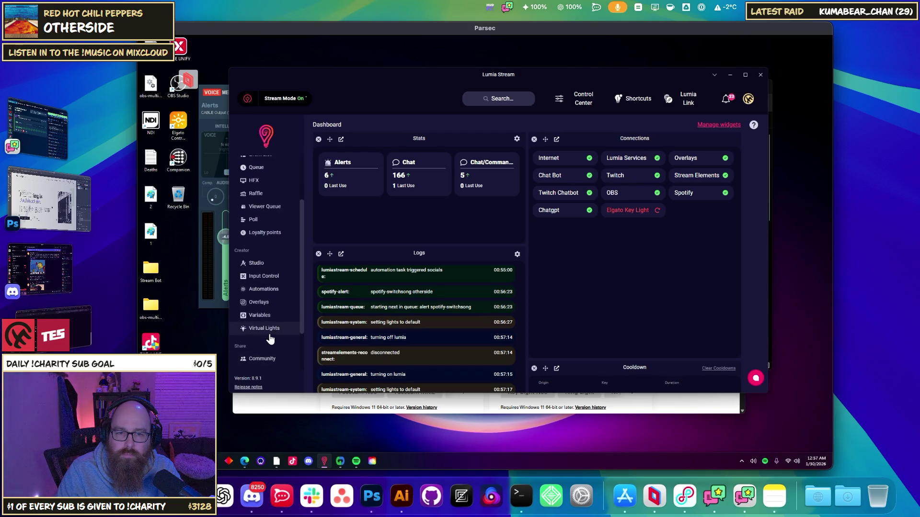
scroll(271, 352, "down", 3)
left_click(263, 346)
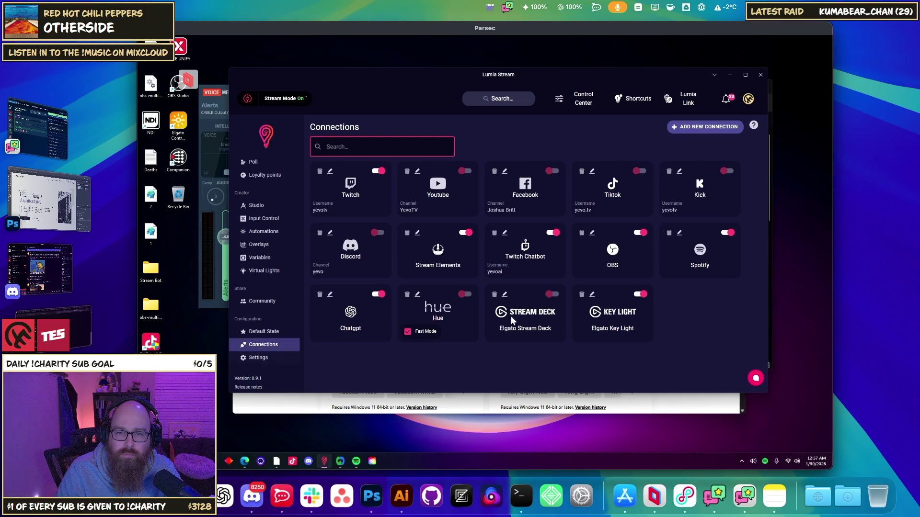
left_click(616, 307)
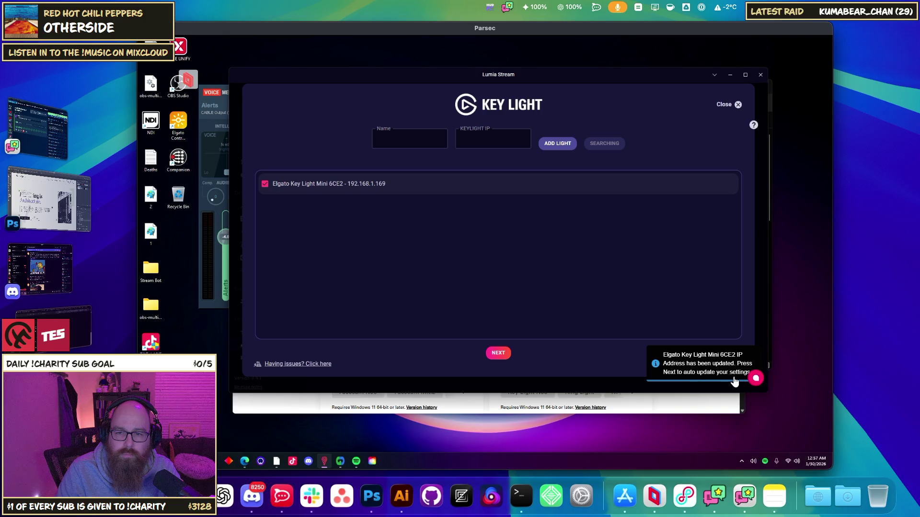
left_click(497, 353)
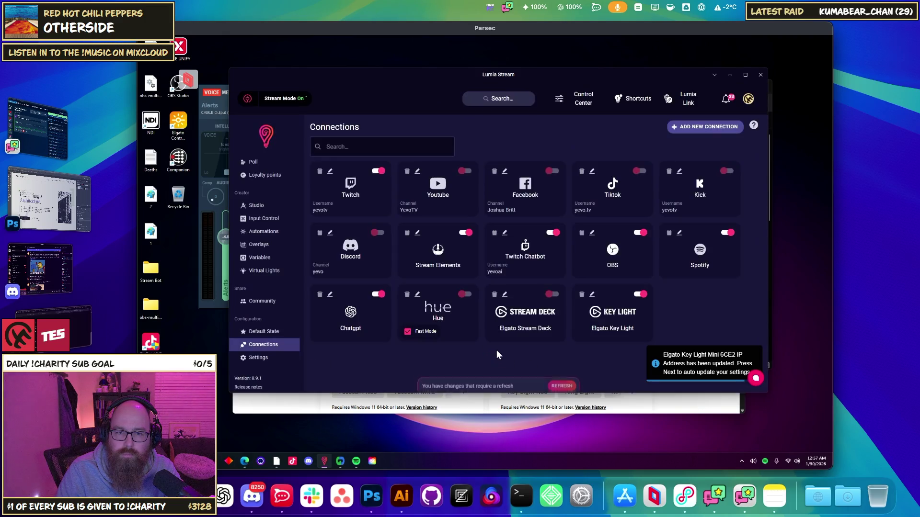
scroll(239, 216, "up", 3)
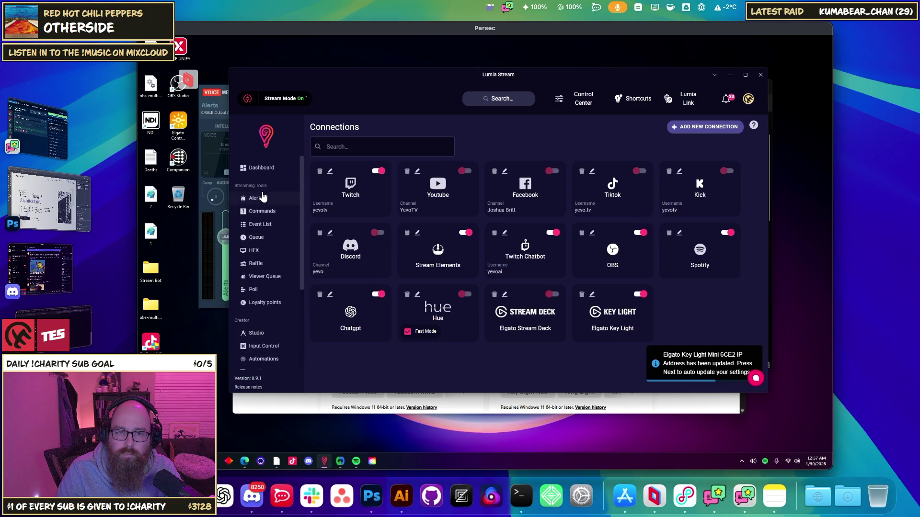
left_click(258, 168)
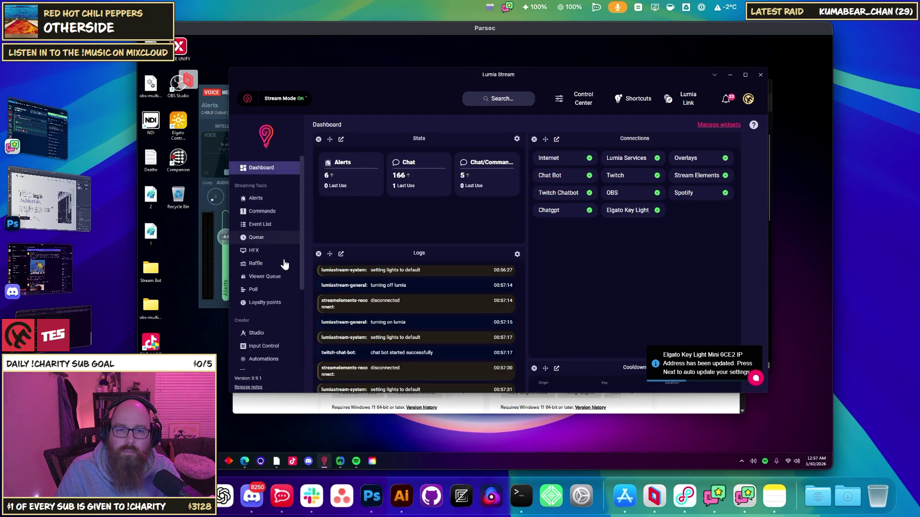
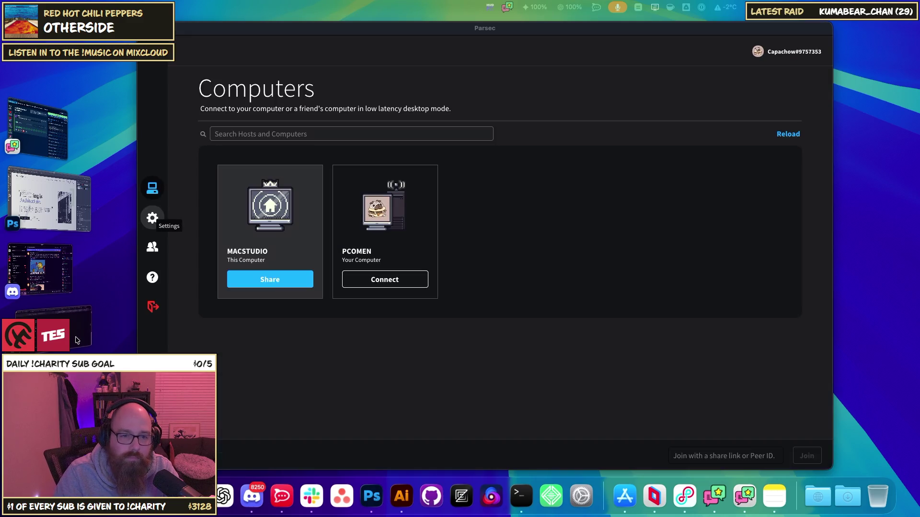
Bring up the AI Studio rate-limit charts showing Gemini 3 Pro at 5.3M/5M TPM, then open a new tab
key("super+Tab")
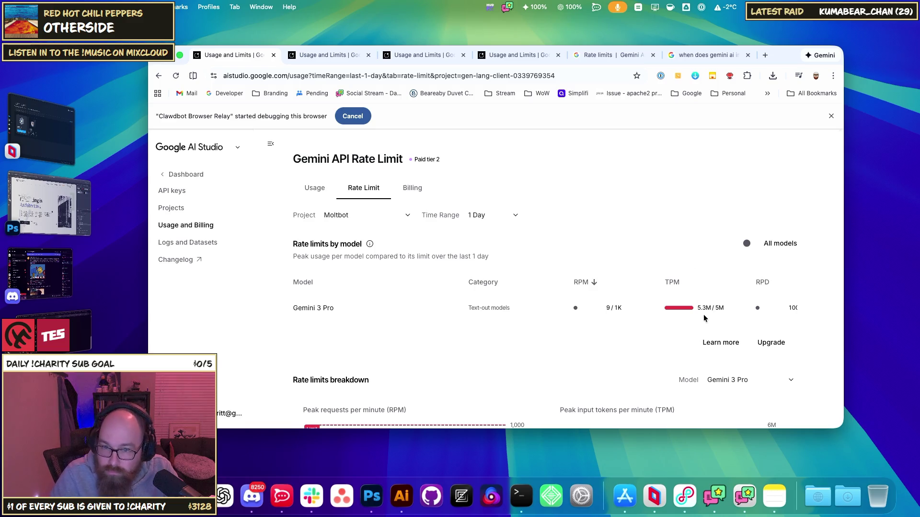
scroll(670, 285, "down", 4)
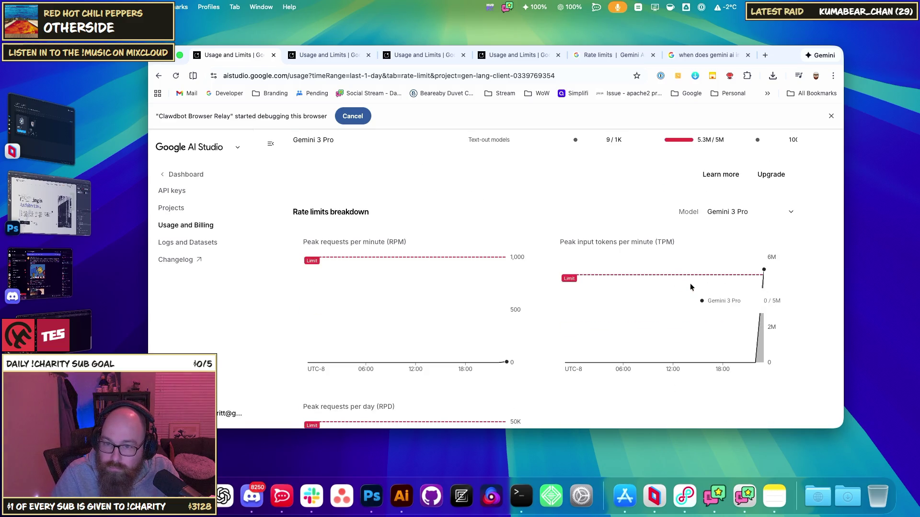
left_click(765, 55)
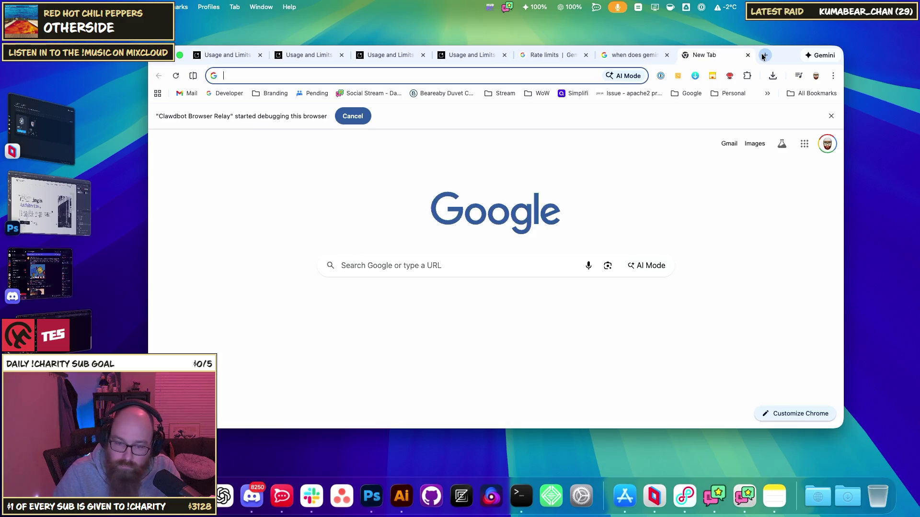
Search Google for 'google ai api tpm not clearing'
type("google ai apt")
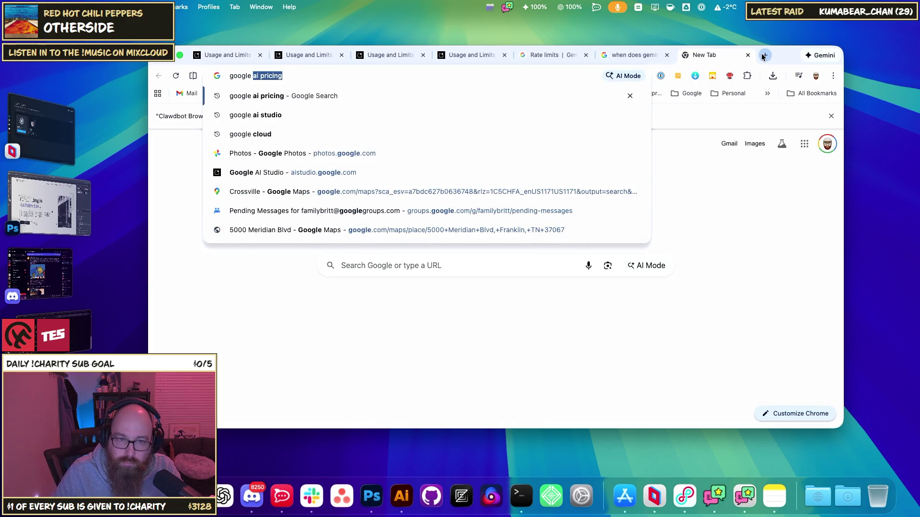
key("BackSpace")
type("i tpm not clearing")
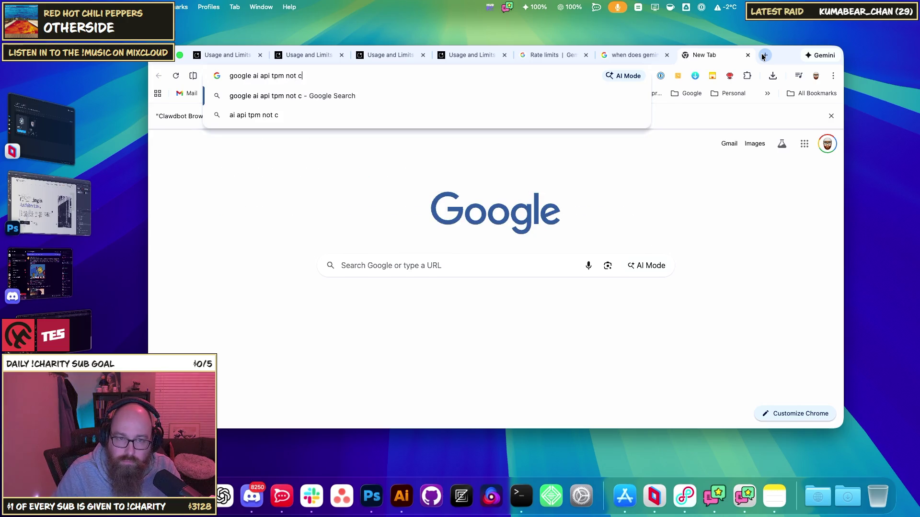
key("Return")
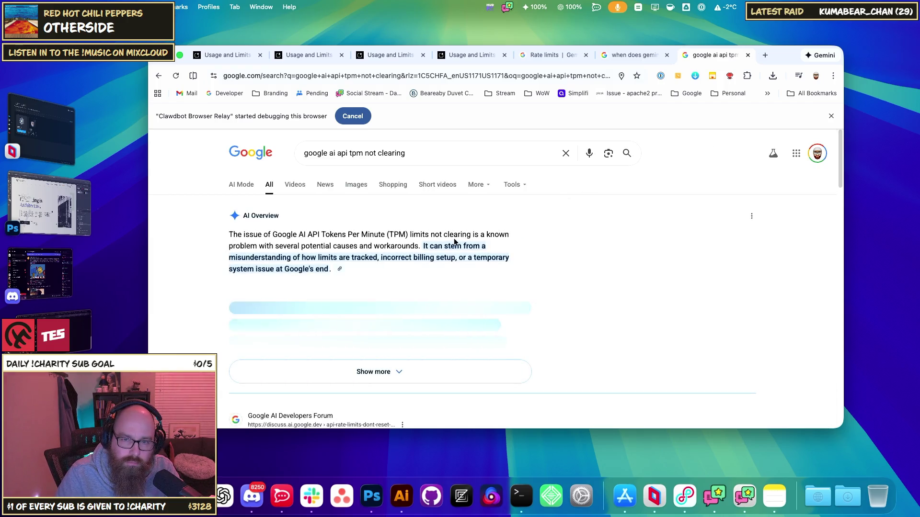
Expand the AI Overview and read its explanation of daily quotas (RPD)
mouse_move(250, 246)
left_mouse_down()
mouse_move(414, 246)
mouse_move(291, 257)
mouse_move(463, 257)
mouse_move(289, 269)
left_mouse_up()
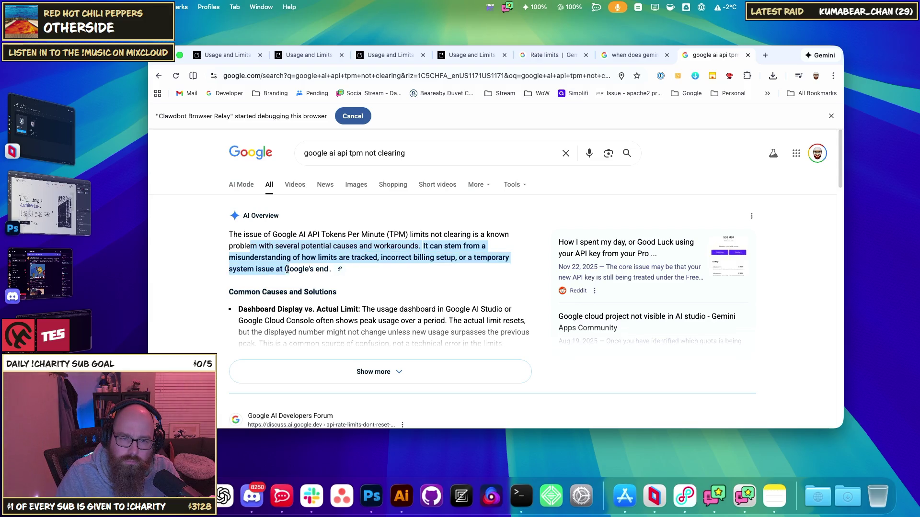
left_click(254, 269)
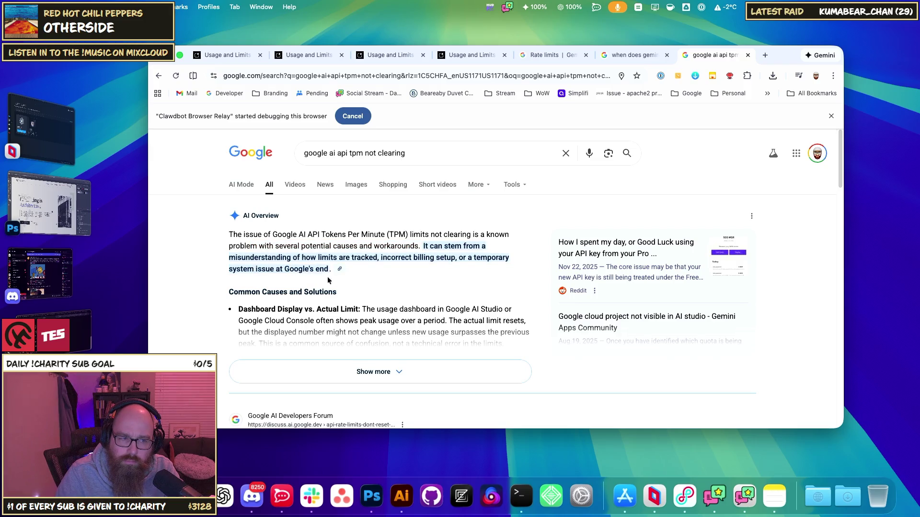
left_click(350, 372)
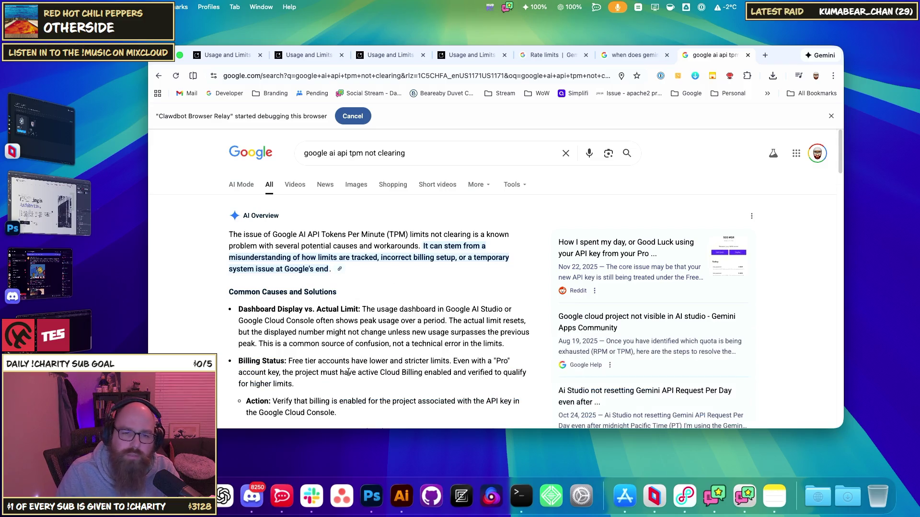
scroll(347, 353, "down", 3)
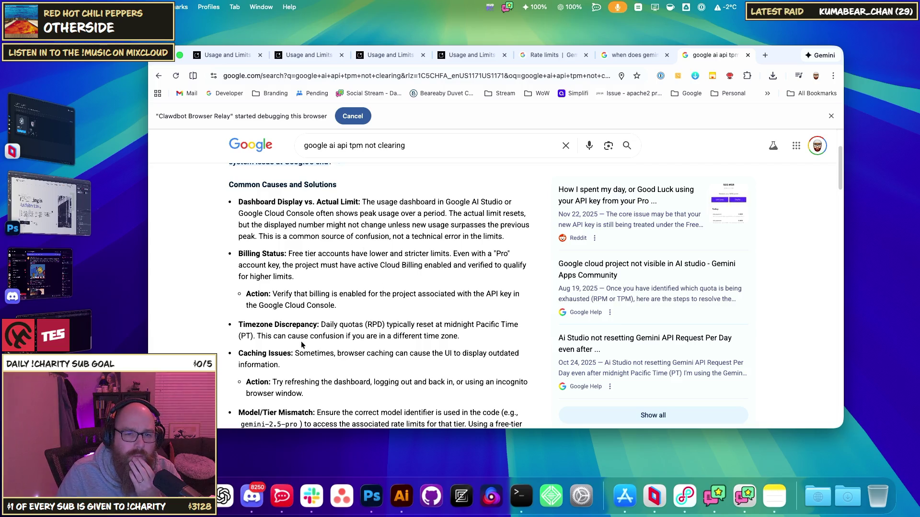
mouse_move(340, 327)
left_mouse_down()
mouse_move(482, 326)
mouse_move(293, 353)
mouse_move(450, 354)
mouse_move(281, 365)
left_mouse_up()
left_click(398, 326)
left_click(337, 353)
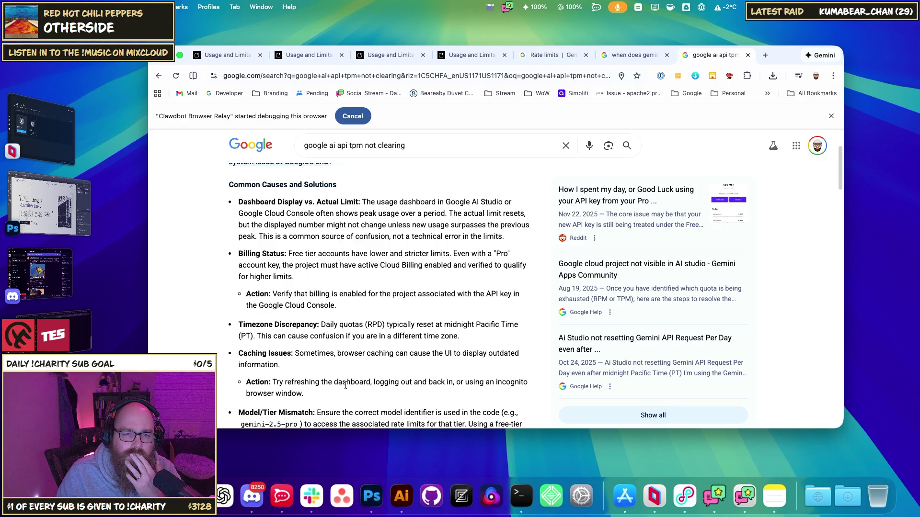
Read the overview's points on free tier limits and verifying billing
scroll(336, 379, "down", 5)
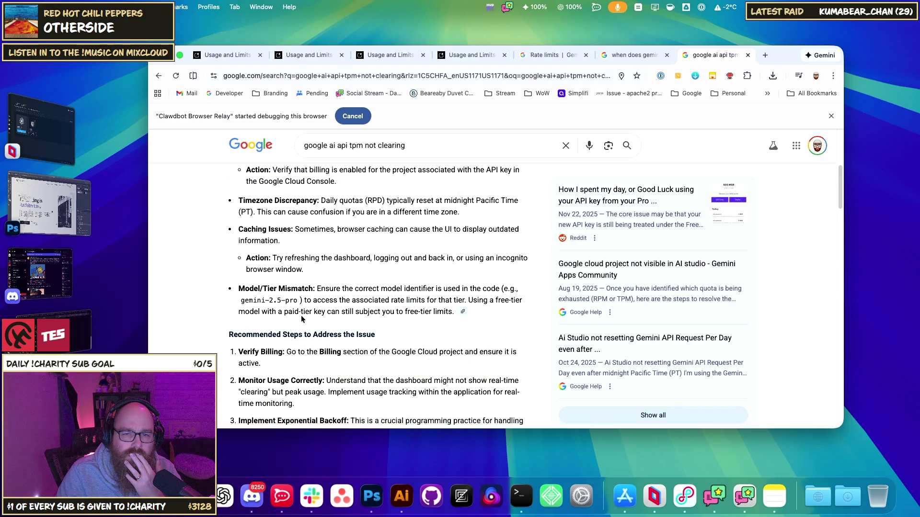
scroll(350, 301, "up", 4)
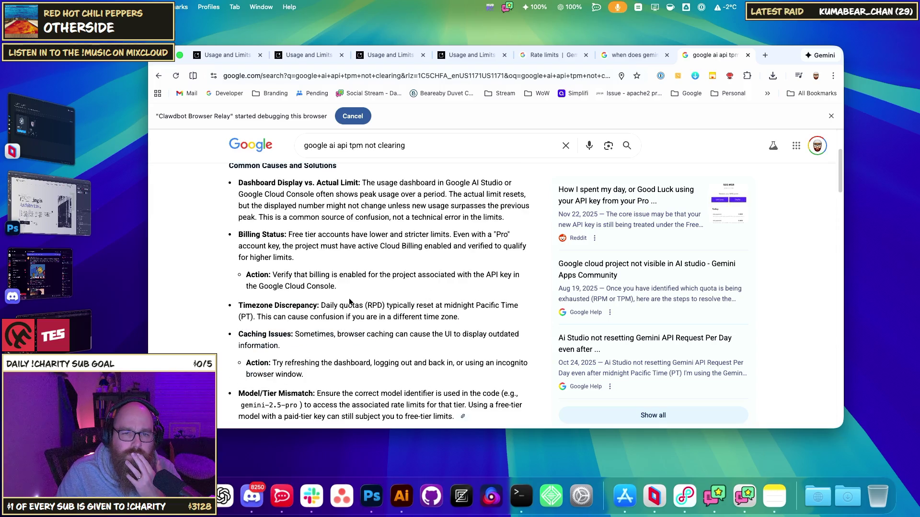
left_click_drag(305, 235, 430, 235)
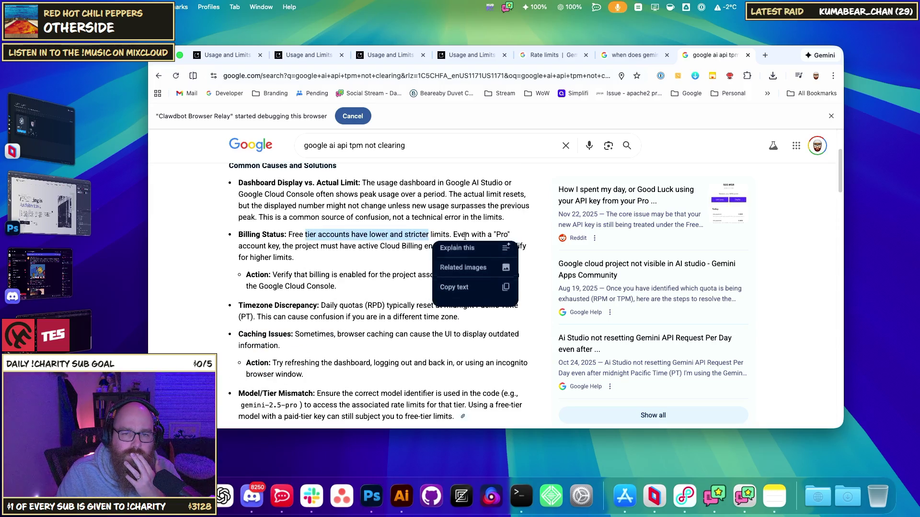
left_click(453, 239)
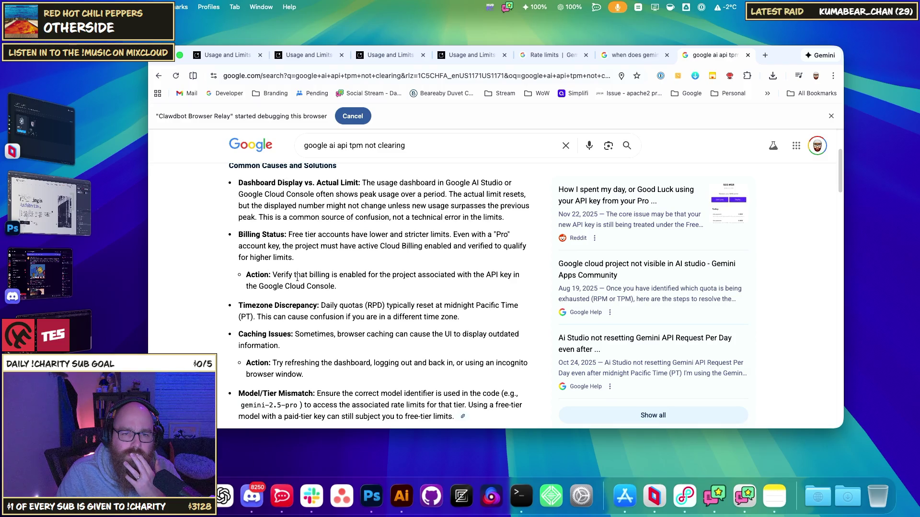
left_click_drag(283, 276, 338, 276)
left_click(320, 315)
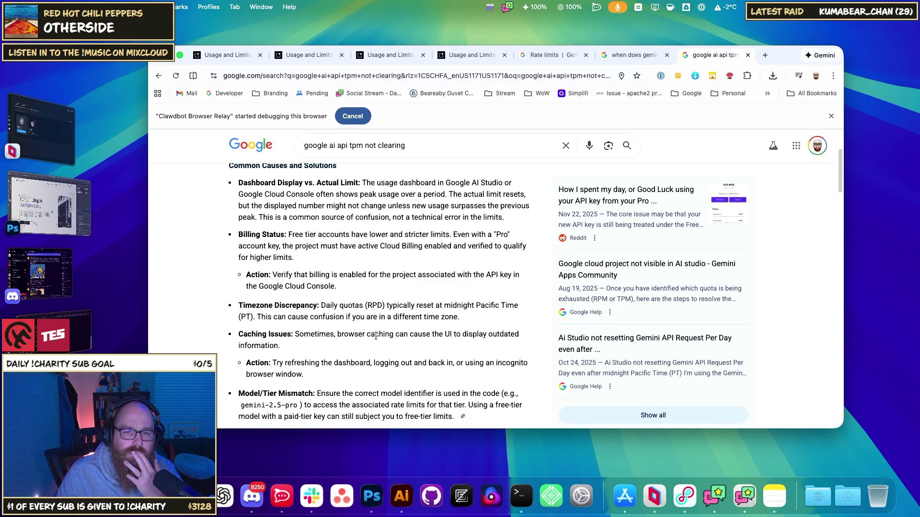
scroll(376, 336, "down", 5)
key("super+grave")
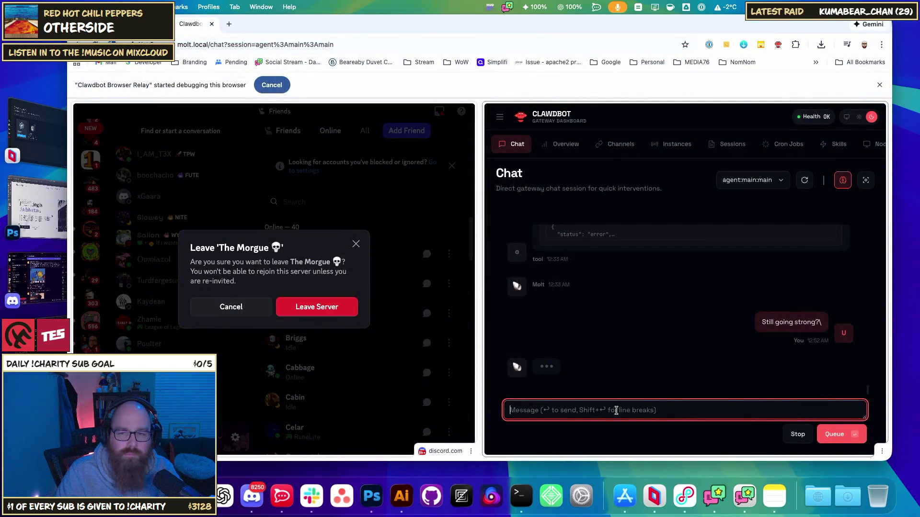
Queue the message 'Ummm.' in the Clawdbot chat, then remove it from the queue
type("Ummm.")
key("Return")
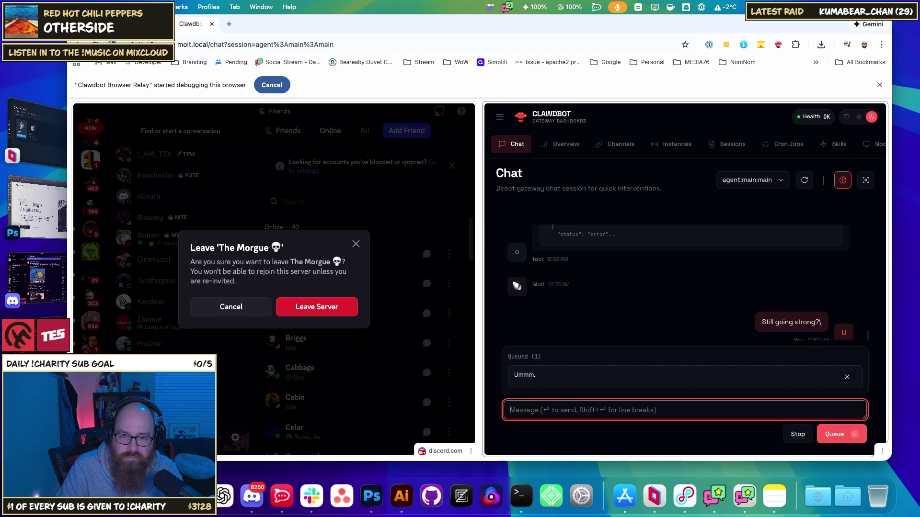
left_click(847, 377)
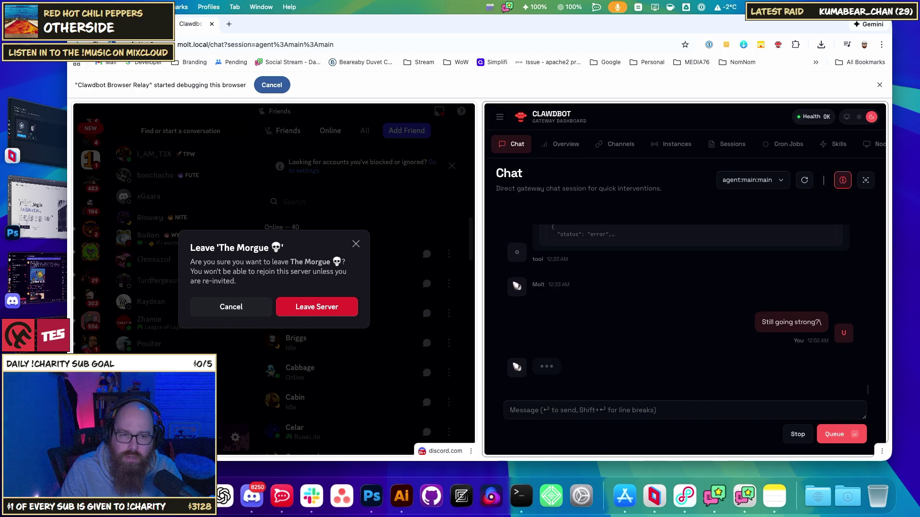
key("super+grave")
Open the 'API Rate limits don't reset' forum result
scroll(384, 287, "down", 5)
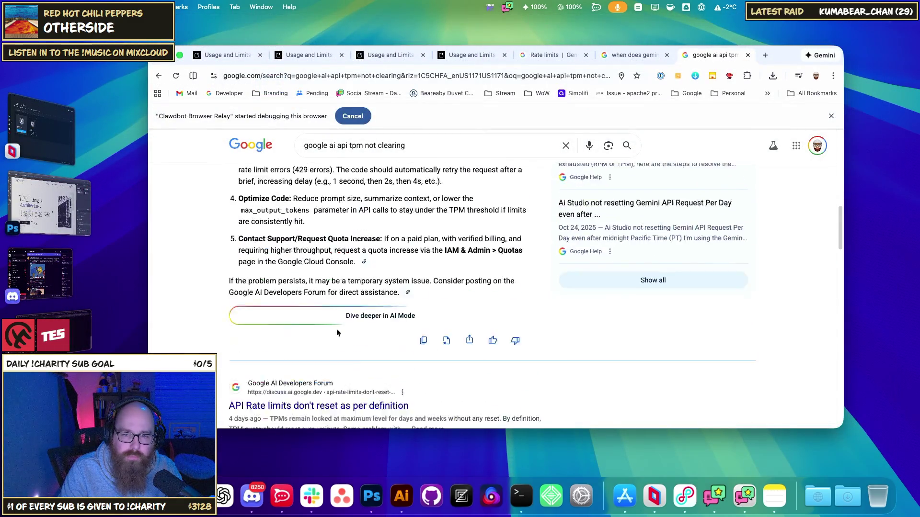
scroll(336, 333, "down", 3)
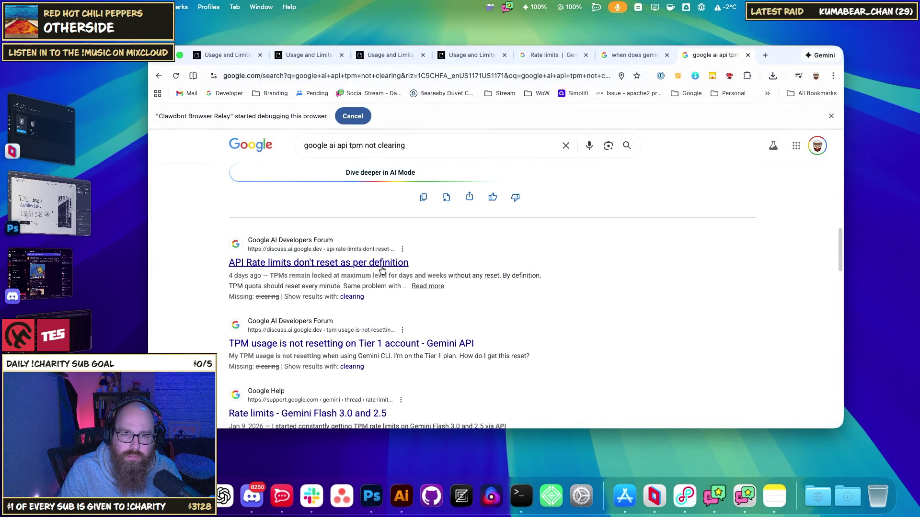
left_click(350, 269)
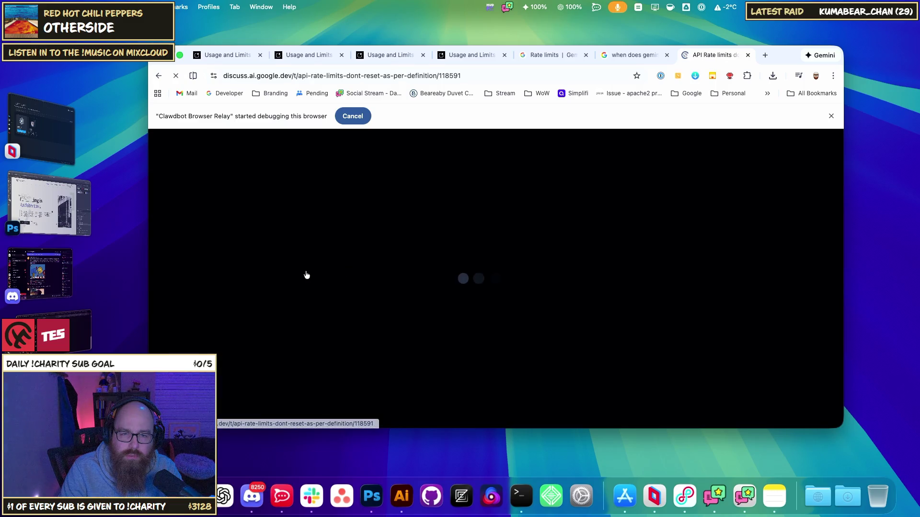
Open the related 'TPM usage is not resetting on Tier 1 account' thread and read through it
scroll(306, 275, "down", 5)
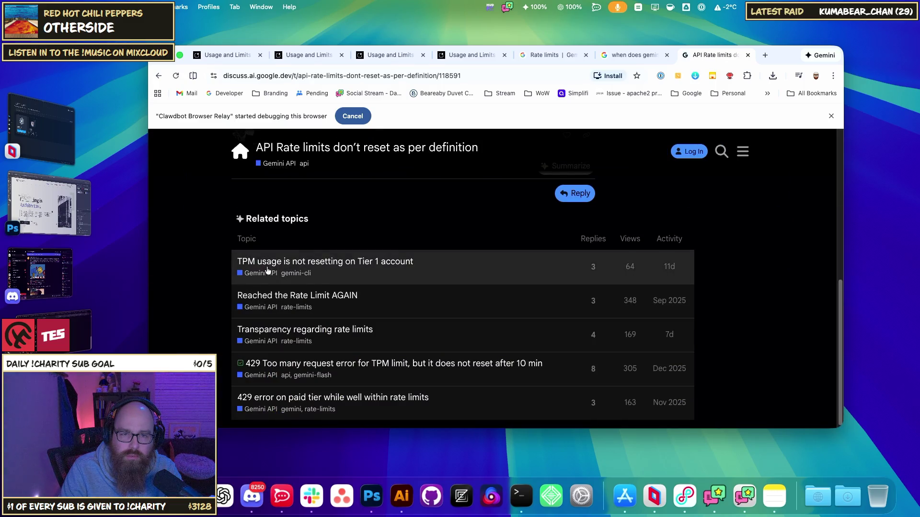
left_click(332, 269)
scroll(461, 292, "down", 3)
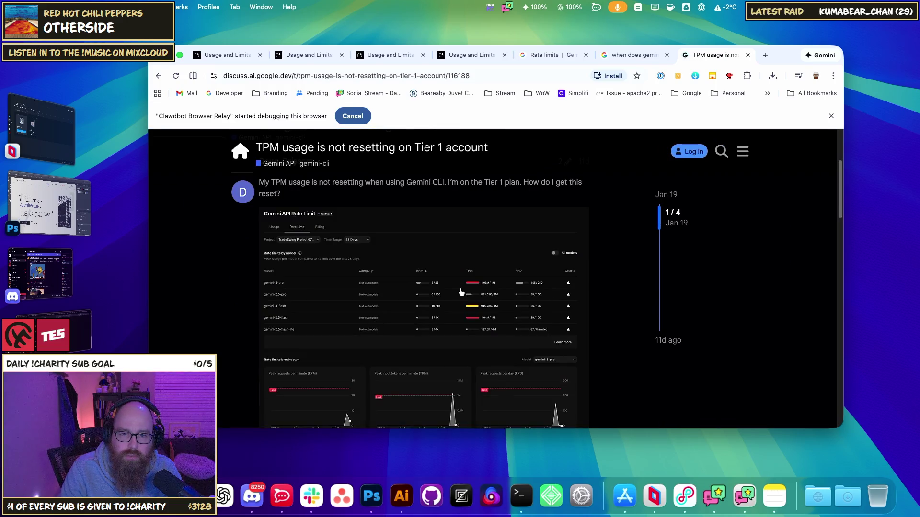
scroll(462, 292, "down", 8)
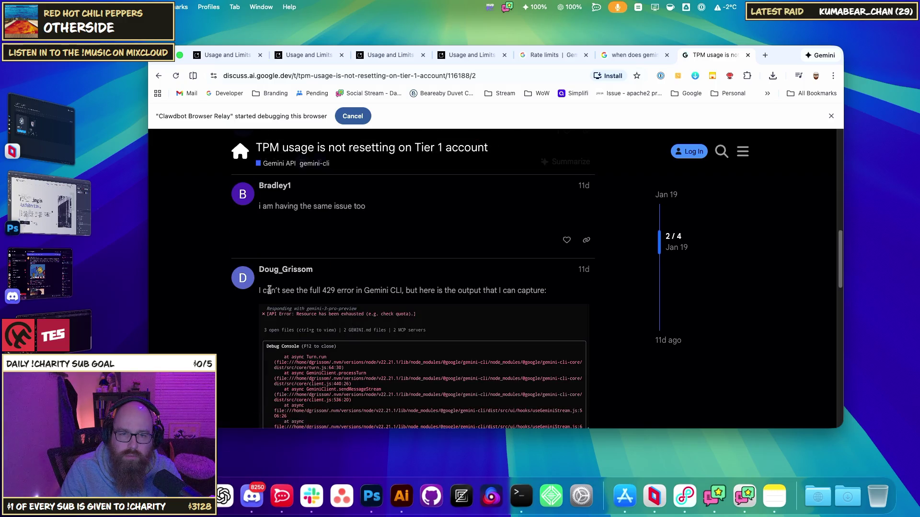
scroll(442, 290, "down", 7)
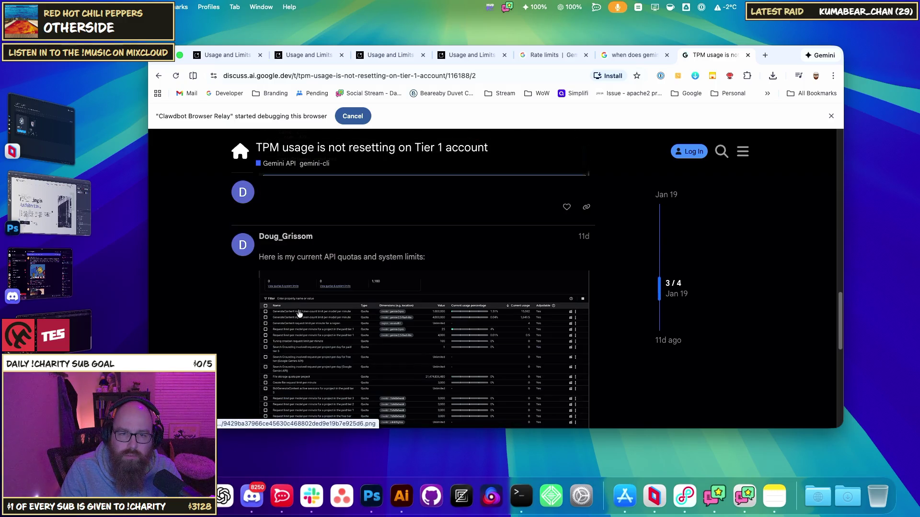
scroll(401, 268, "down", 10)
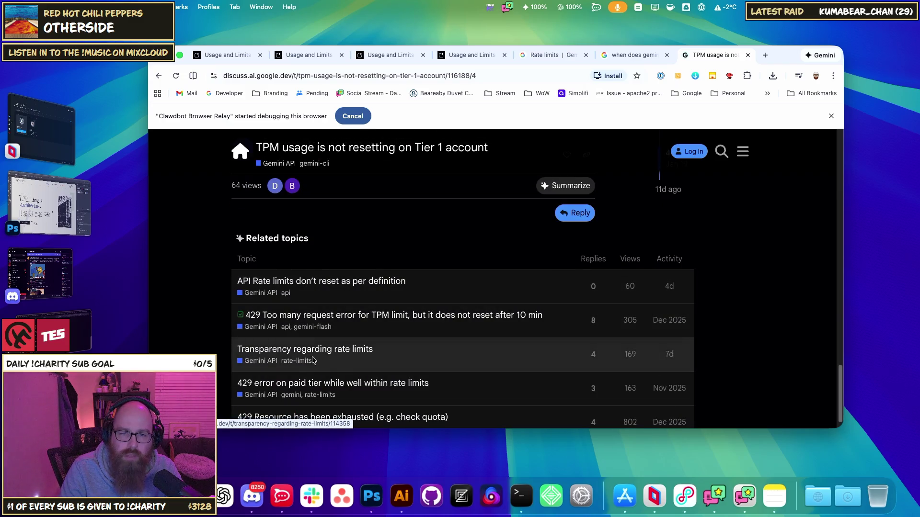
scroll(374, 360, "down", 1)
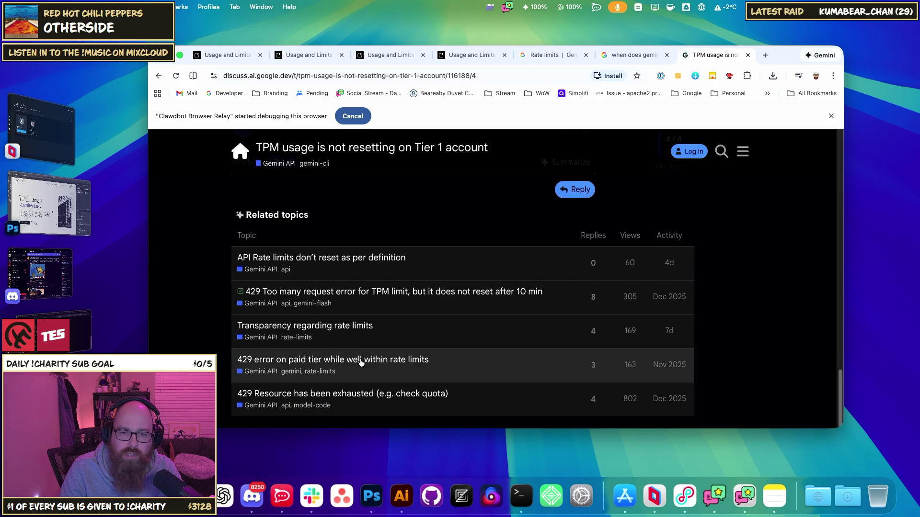
key("ctrl+shift+Tab")
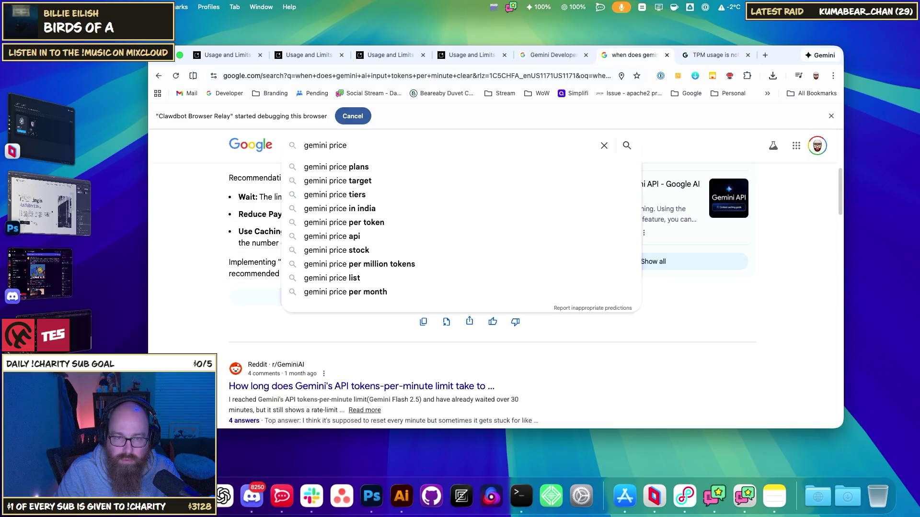
Search Google for 'gemini ai price per tier'
key("BackSpace")
key("BackSpace")
key("BackSpace")
type("ai price per ")
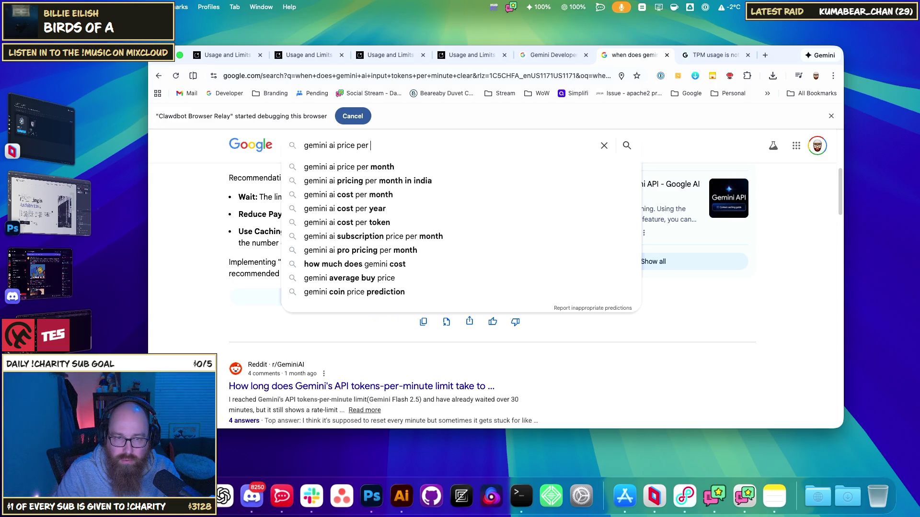
type("tier")
key("Return")
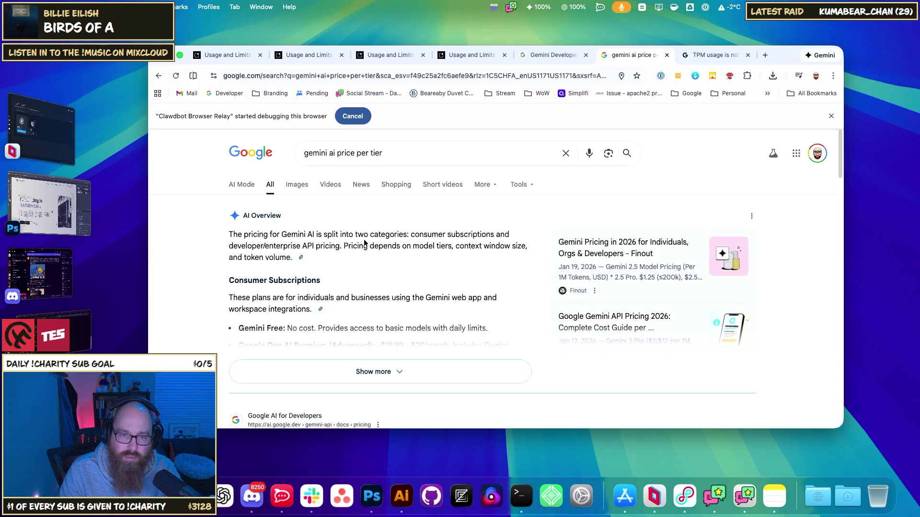
Expand the AI Overview and review the Gemini 3 Pro per-million-token prices
left_click(364, 373)
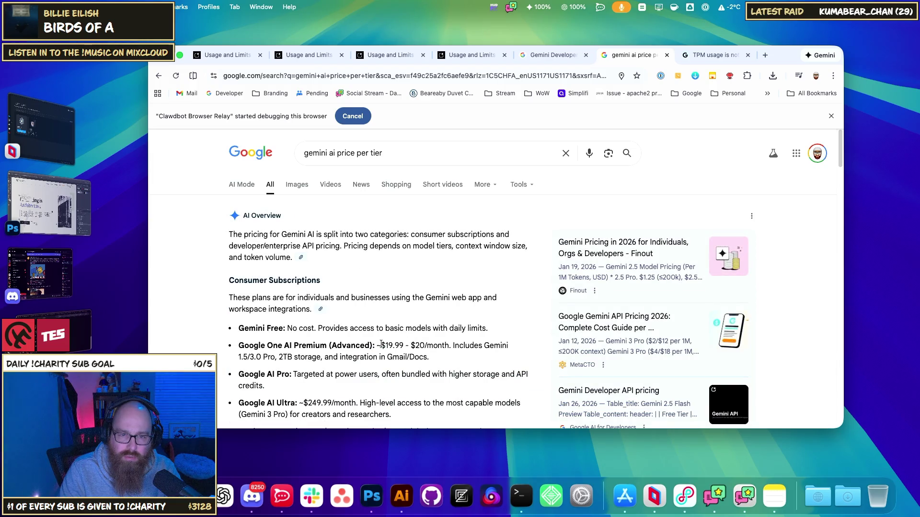
scroll(282, 340, "down", 5)
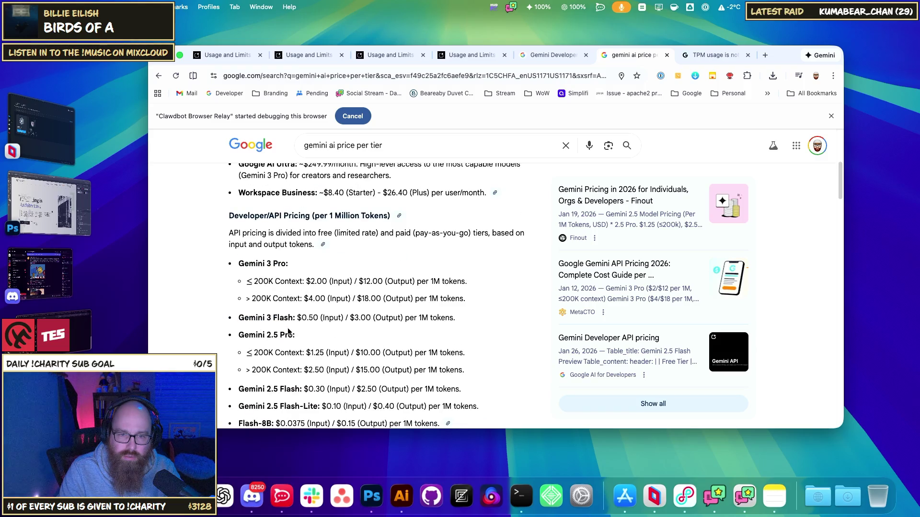
scroll(302, 352, "down", 1)
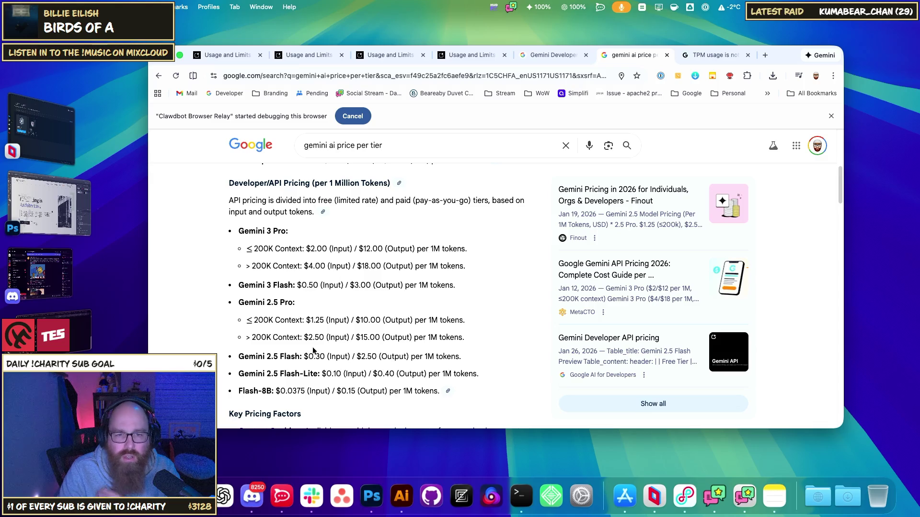
mouse_move(364, 249)
left_mouse_down()
mouse_move(389, 277)
mouse_move(385, 266)
left_mouse_up()
right_click(387, 274)
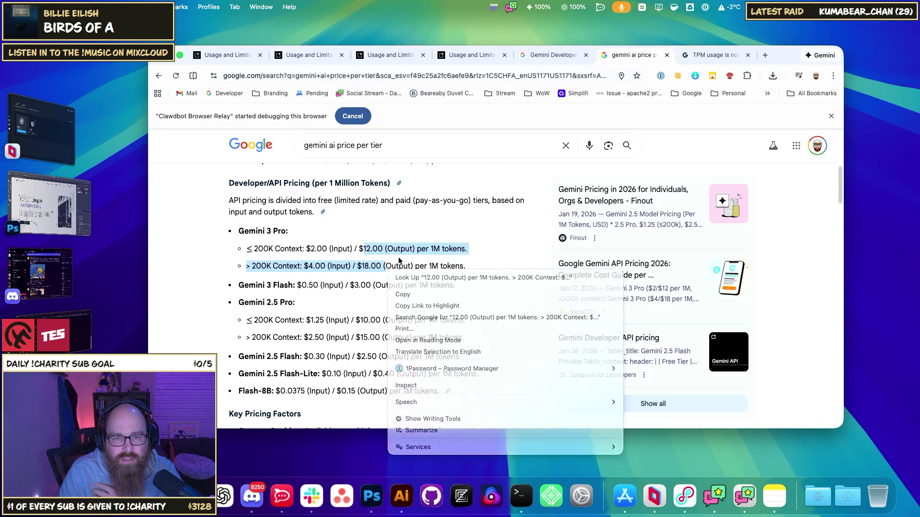
left_click(435, 264)
mouse_move(469, 271)
left_mouse_down()
mouse_move(377, 249)
mouse_move(330, 249)
left_mouse_up()
left_click(331, 249)
Read the key pricing factors: Context Caching, Batch API savings and Free Tier Limits
scroll(333, 251, "down", 3)
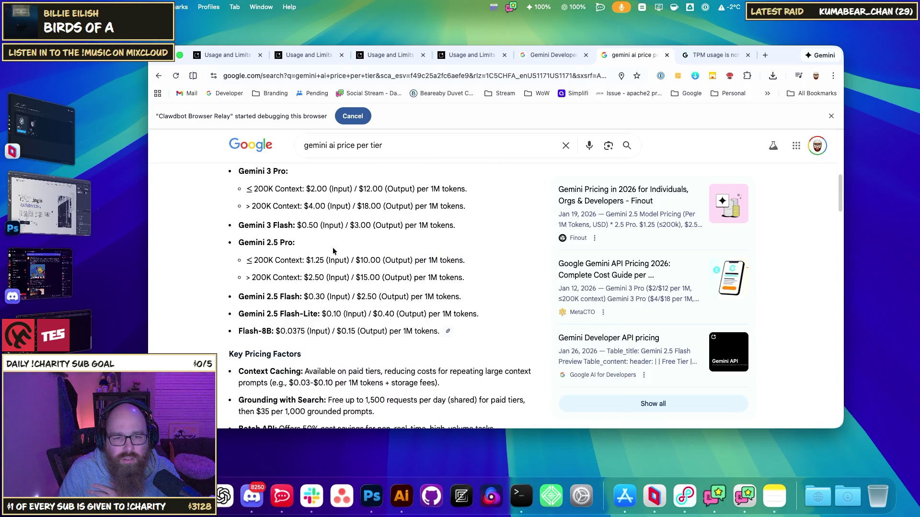
scroll(333, 251, "down", 2)
mouse_move(257, 326)
left_mouse_down()
mouse_move(331, 324)
mouse_move(333, 336)
mouse_move(257, 326)
left_mouse_up()
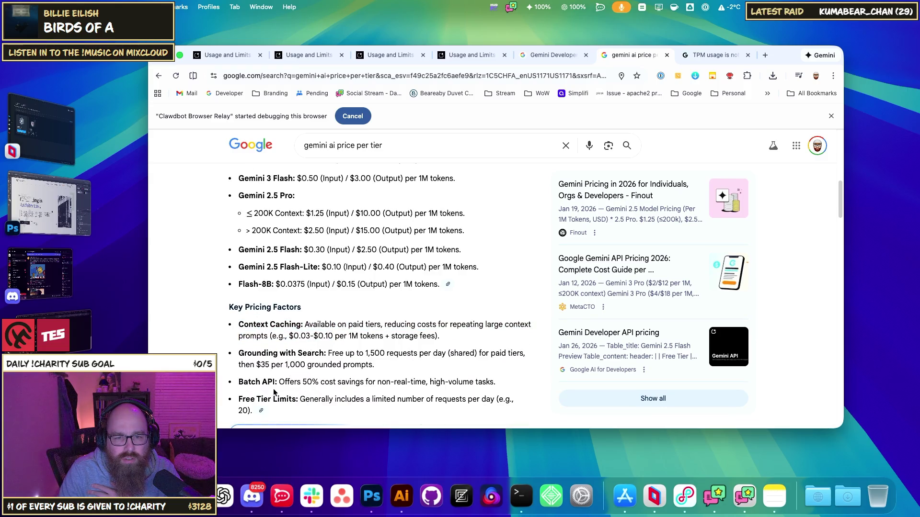
left_click_drag(279, 382, 494, 384)
left_click(379, 399)
scroll(327, 402, "down", 1)
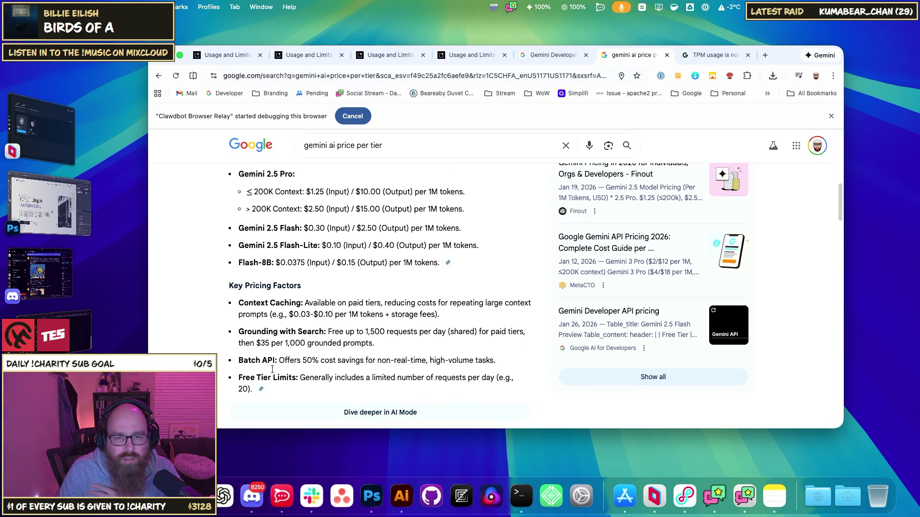
left_click_drag(244, 376, 333, 377)
Open the Gemini Developer API pricing page from the results
left_click(461, 378)
scroll(475, 378, "down", 5)
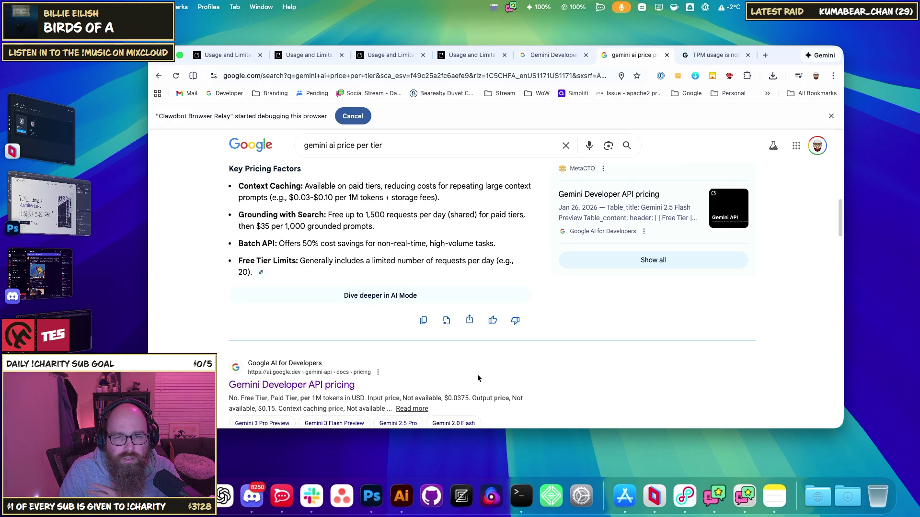
scroll(367, 293, "down", 6)
left_click(320, 233)
Compare the Free, Paid and Enterprise plan cards, then go to the AI Studio API keys page
scroll(598, 261, "down", 5)
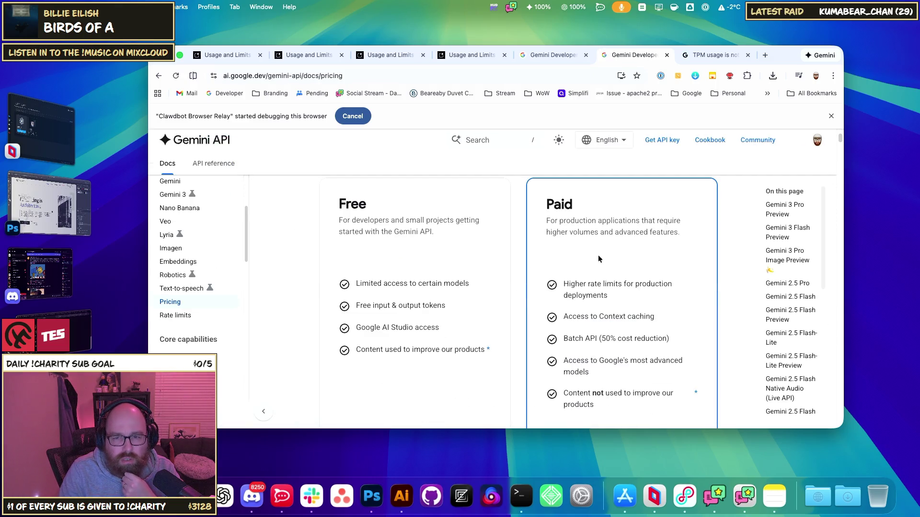
scroll(606, 335, "down", 3)
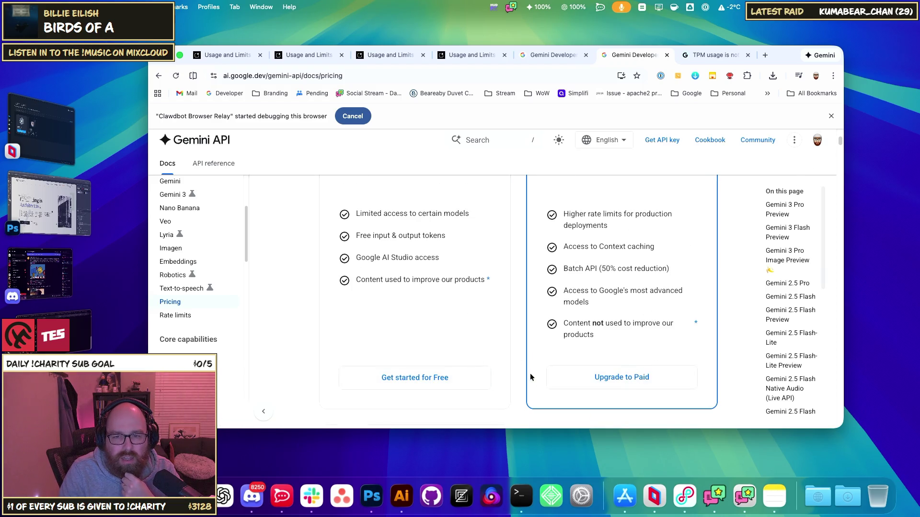
scroll(531, 377, "down", 8)
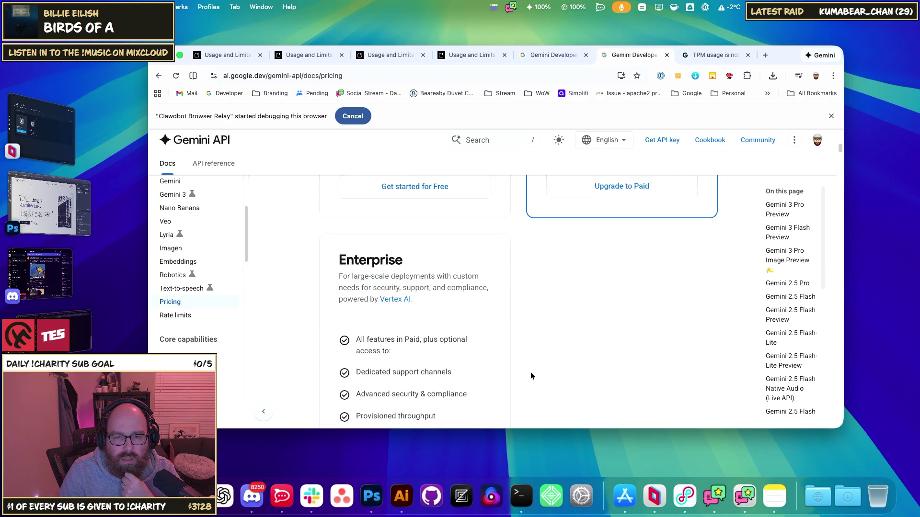
scroll(531, 376, "up", 7)
scroll(431, 362, "up", 5)
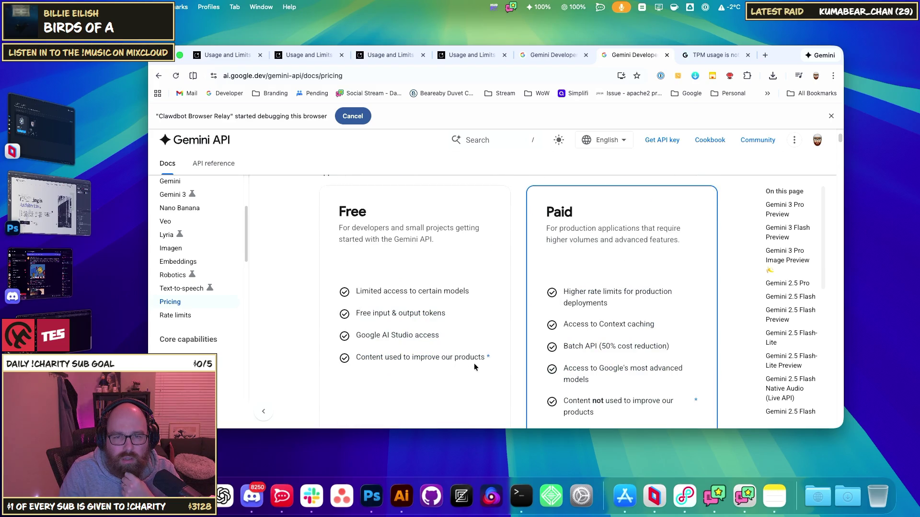
scroll(475, 367, "down", 4)
left_click(595, 372)
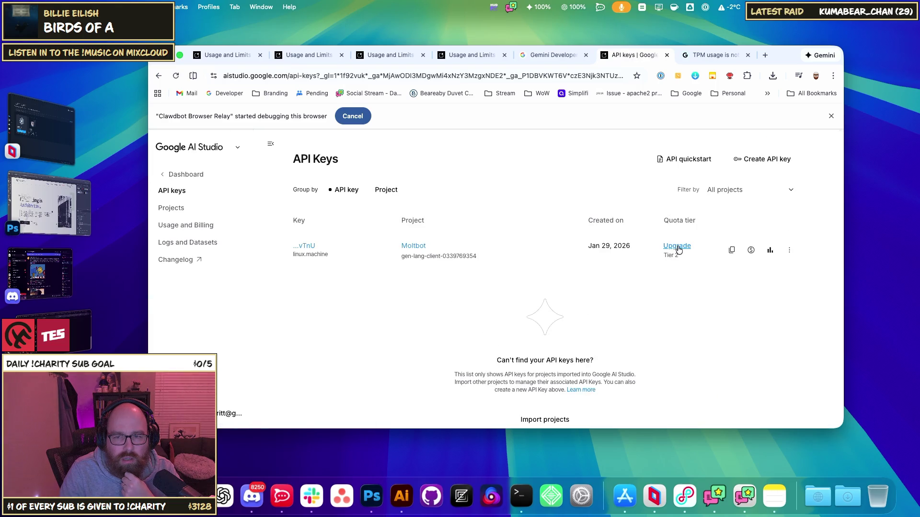
left_click(752, 252)
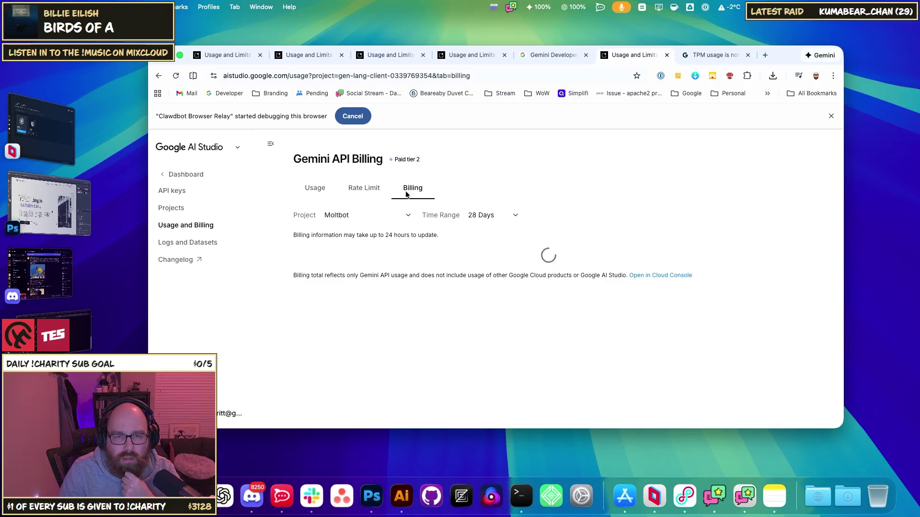
left_click(176, 76)
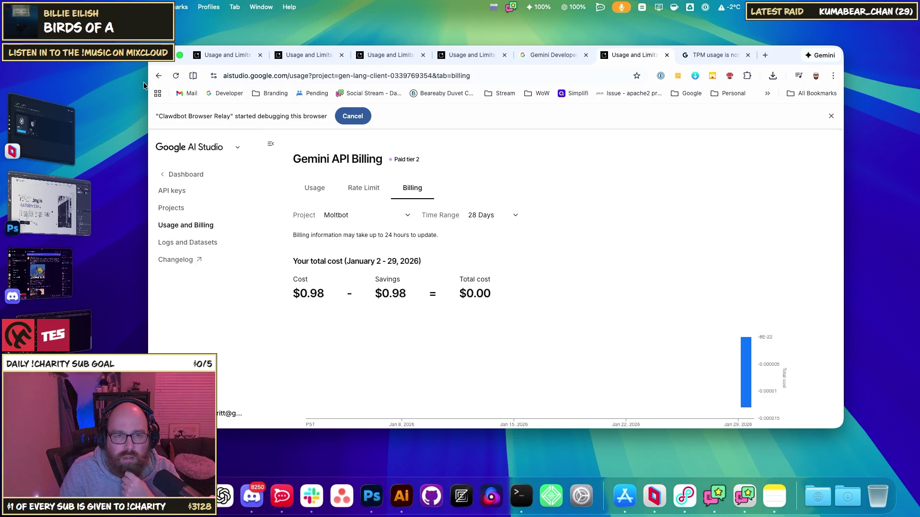
left_click(159, 76)
left_click(160, 76)
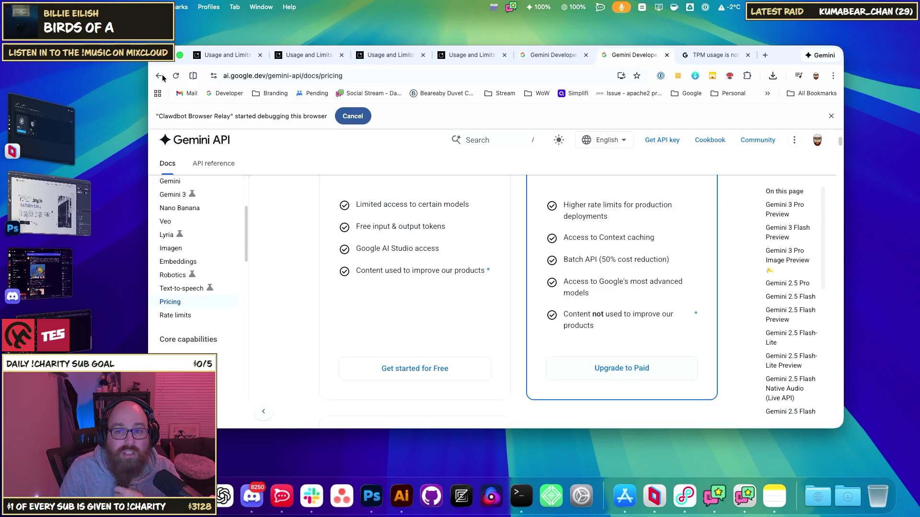
left_click(622, 367)
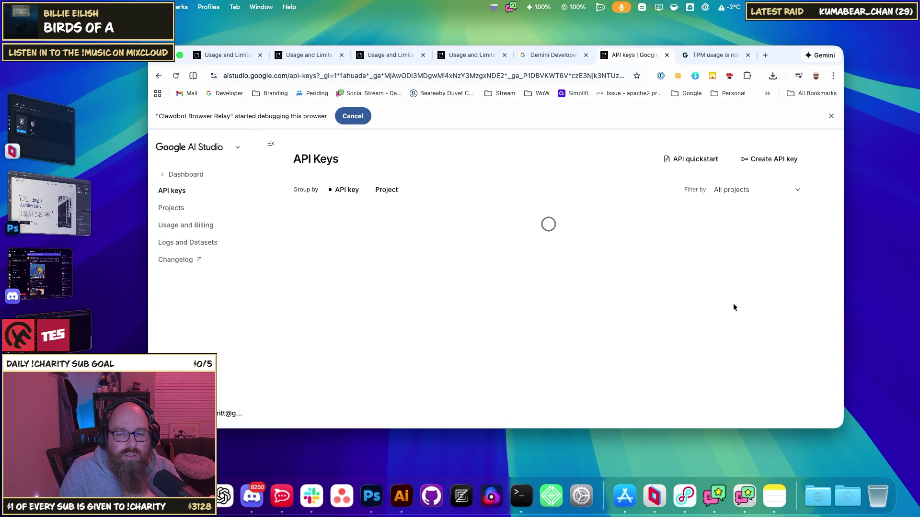
left_click(792, 252)
left_click(768, 385)
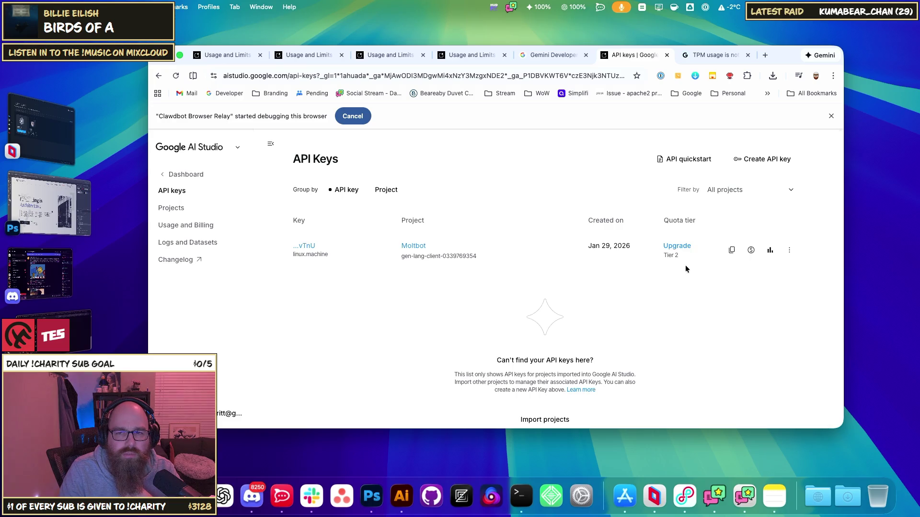
Open the Gemini API quickstart docs in a new tab and skim them
left_click(700, 161)
scroll(462, 246, "down", 4)
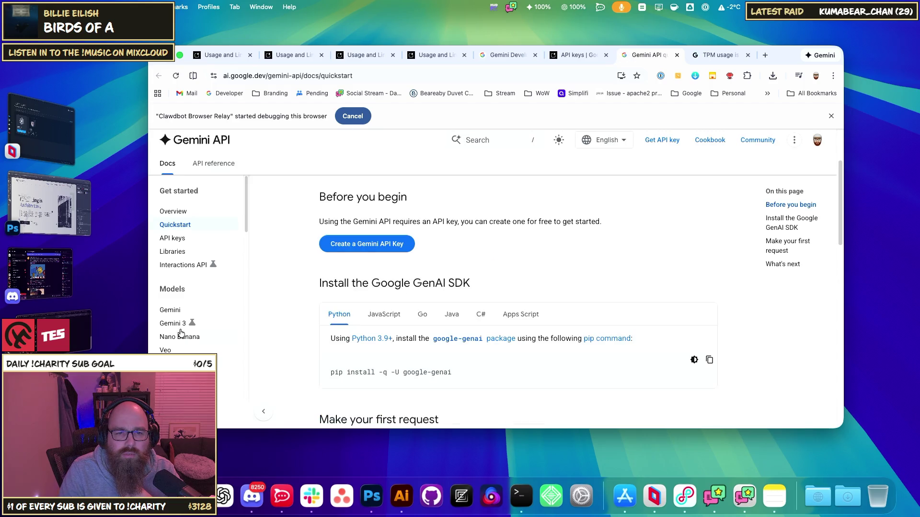
scroll(181, 333, "down", 10)
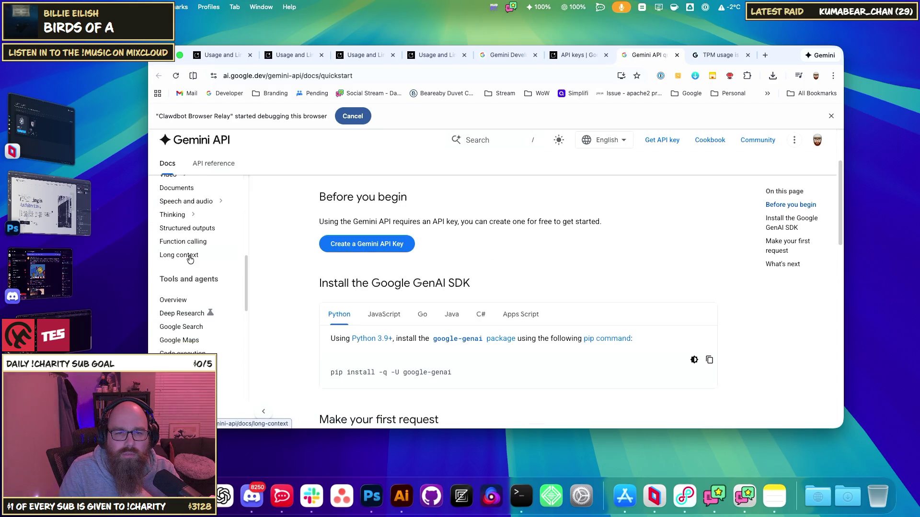
scroll(190, 259, "down", 10)
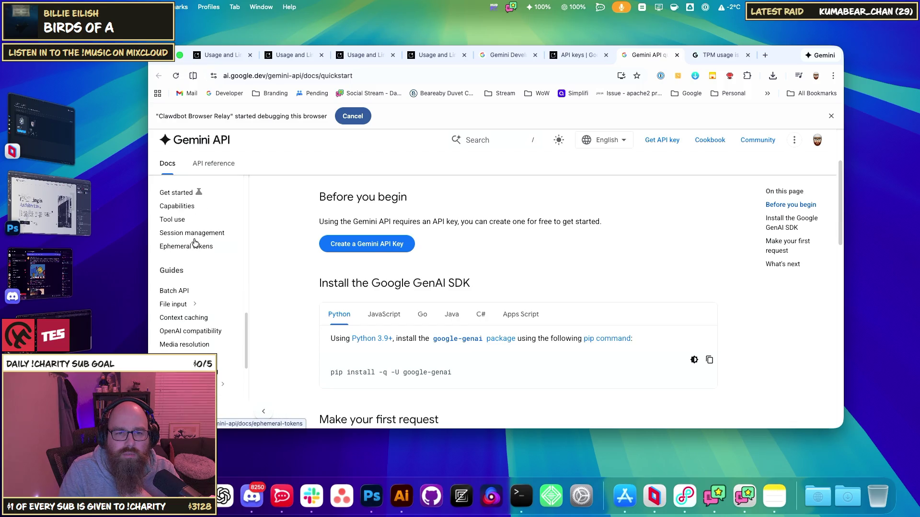
scroll(194, 242, "down", 10)
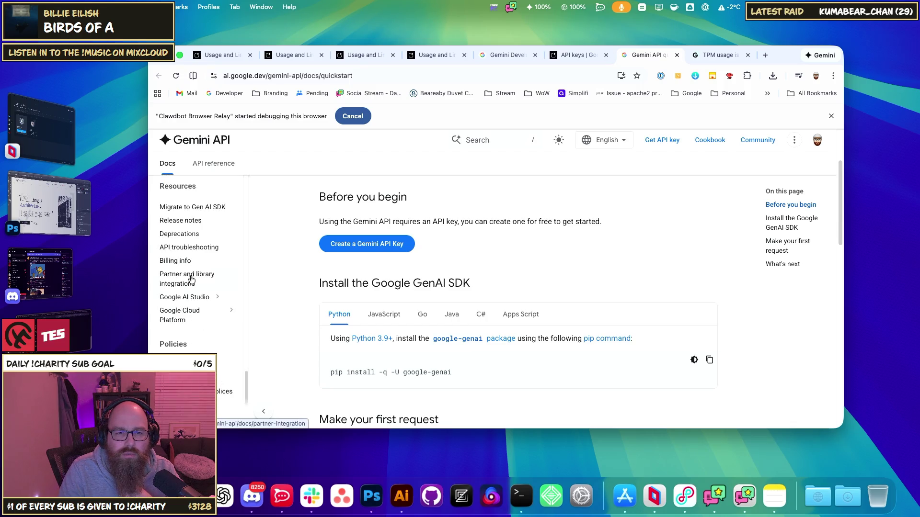
scroll(194, 257, "down", 5)
scroll(195, 317, "up", 10)
scroll(194, 320, "up", 10)
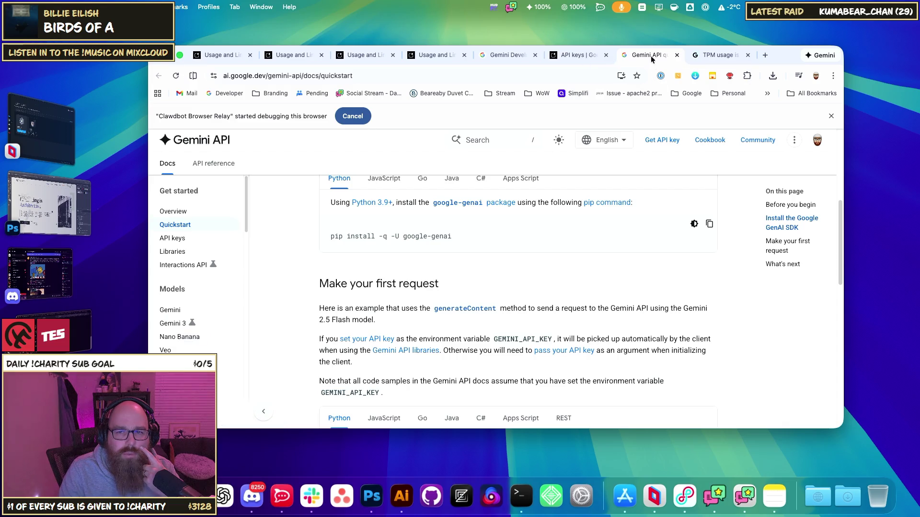
Close the quickstart tab and return to the 'gemini ai price per tier' search results
left_click(676, 56)
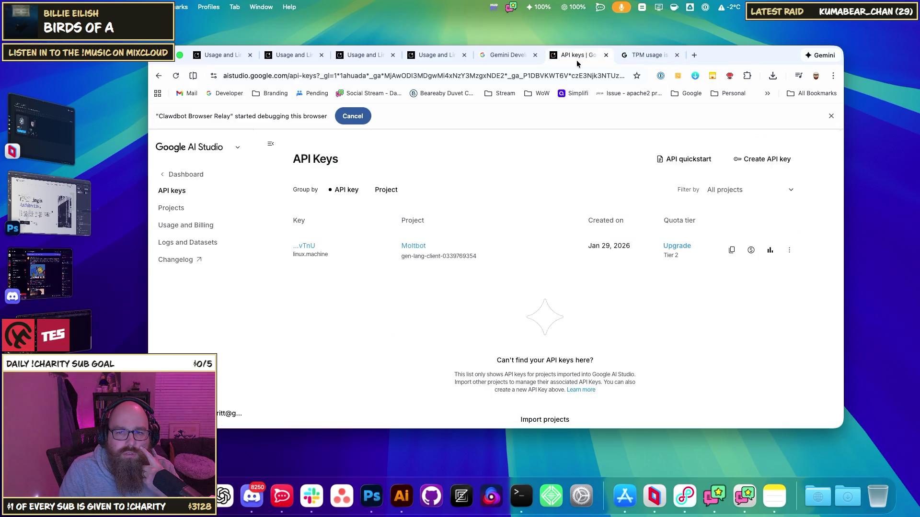
left_click(712, 55)
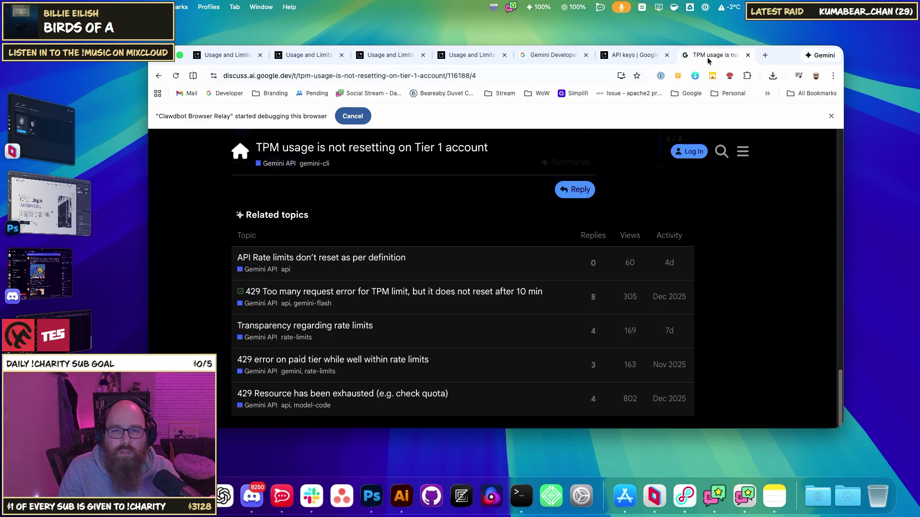
left_click(632, 54)
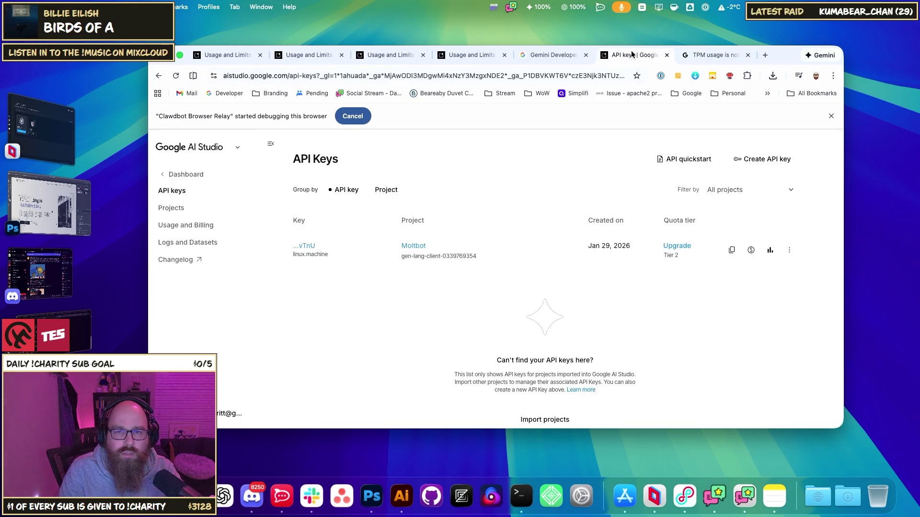
left_click(159, 75)
left_click(297, 144)
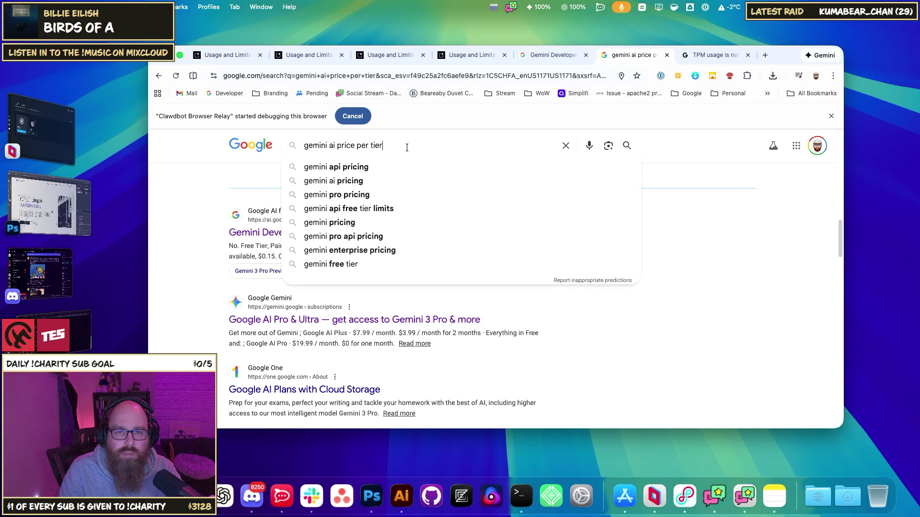
Search 'gemini ai price per tier 1 vs 2 vs 3' and expand its AI Overview
type("1 vs 2 vs 3")
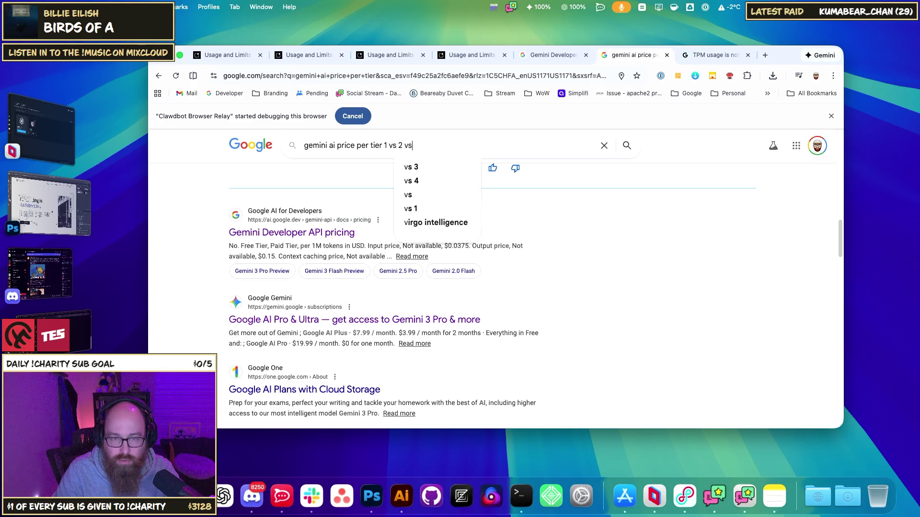
key("Return")
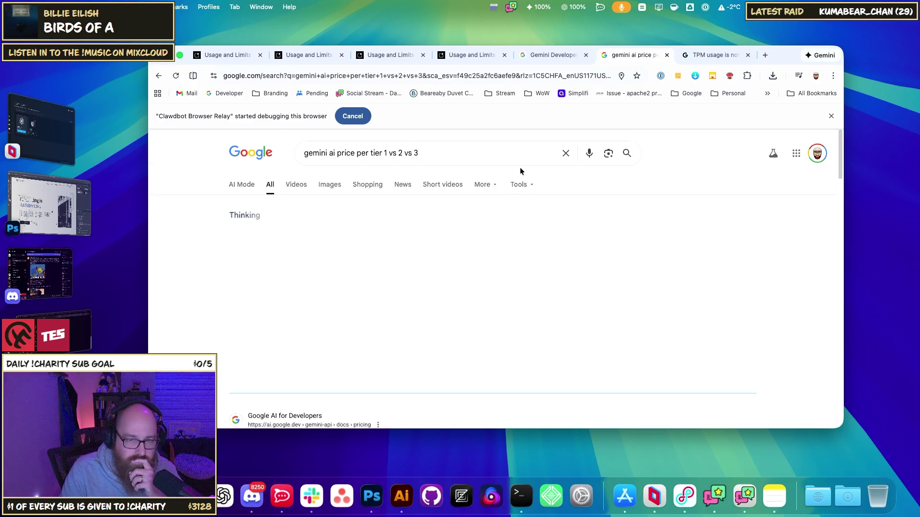
left_click(385, 351)
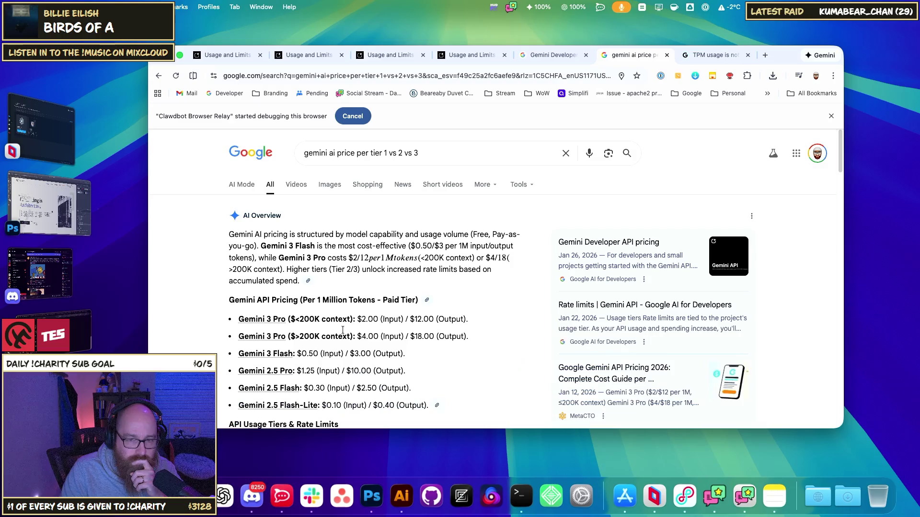
Read the overview's opening sentence and the Gemini 3 Pro cost details
mouse_move(245, 233)
left_mouse_down()
mouse_move(507, 232)
mouse_move(288, 245)
mouse_move(479, 245)
mouse_move(407, 245)
left_mouse_up()
left_click(293, 259)
mouse_move(263, 259)
left_mouse_down()
mouse_move(419, 260)
mouse_move(409, 260)
left_mouse_up()
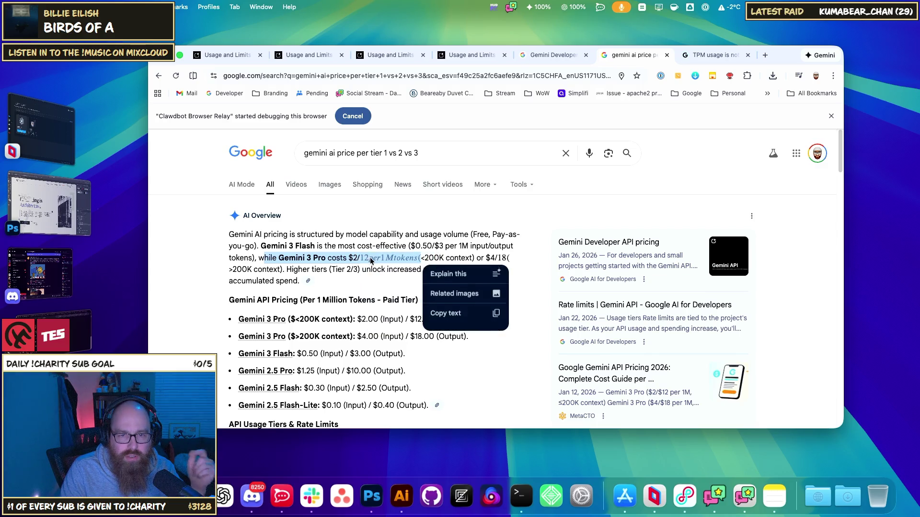
left_click(450, 258, "shift")
right_click(447, 253)
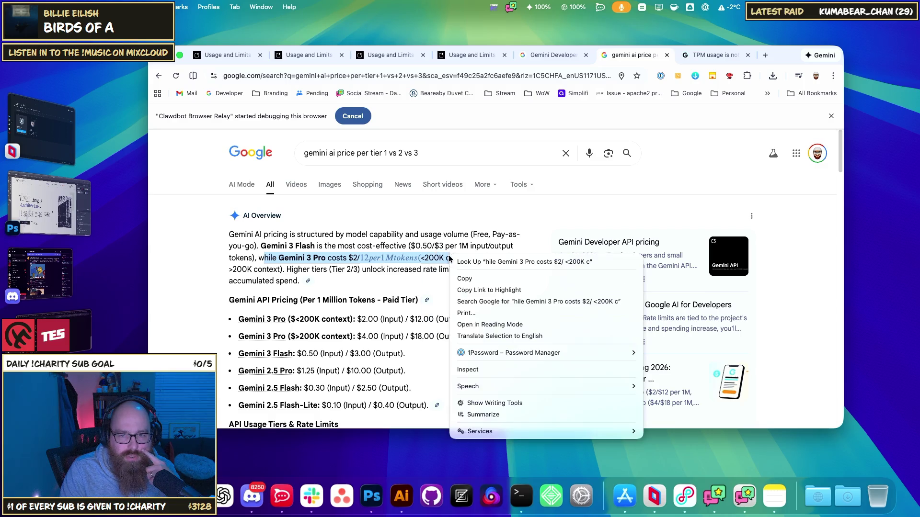
left_click(465, 244)
left_click(465, 260)
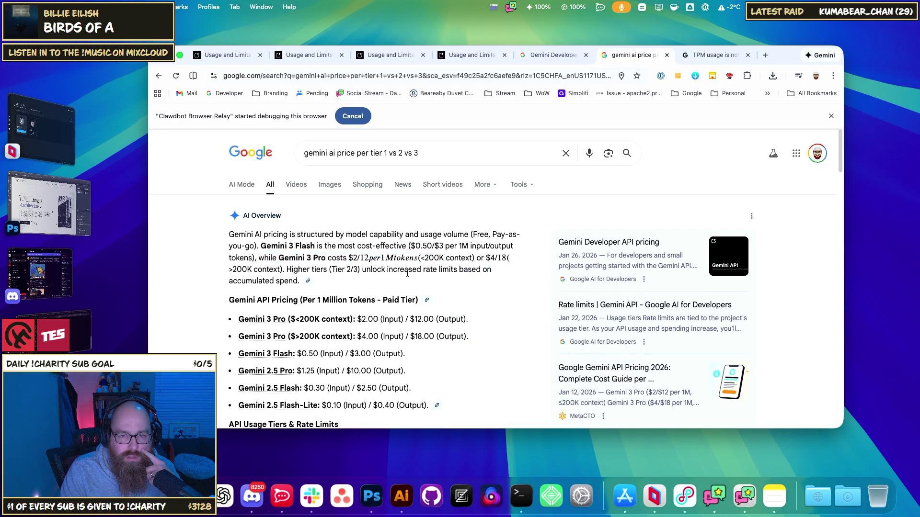
Read the passages on increased rate limits for higher tiers (Tier 2/3)
scroll(407, 273, "down", 1)
mouse_move(374, 260)
left_mouse_down()
mouse_move(462, 260)
mouse_move(274, 271)
left_mouse_up()
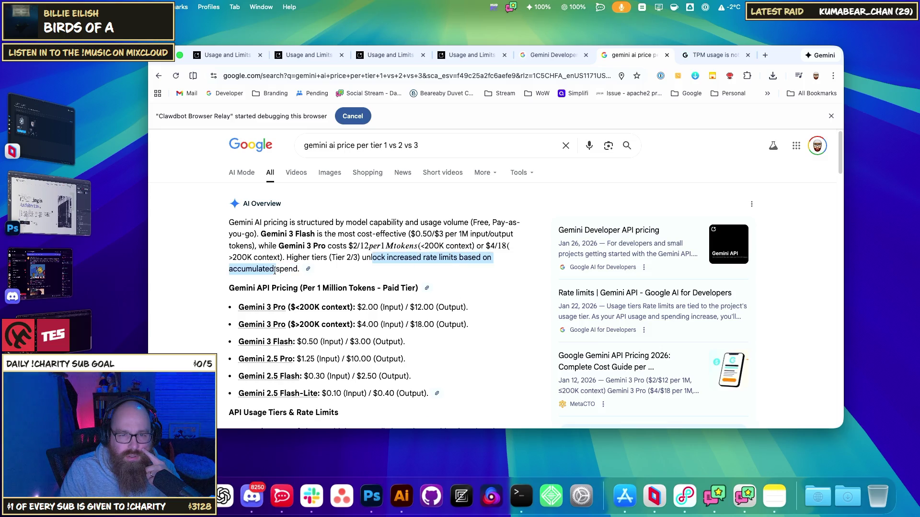
left_click(274, 271)
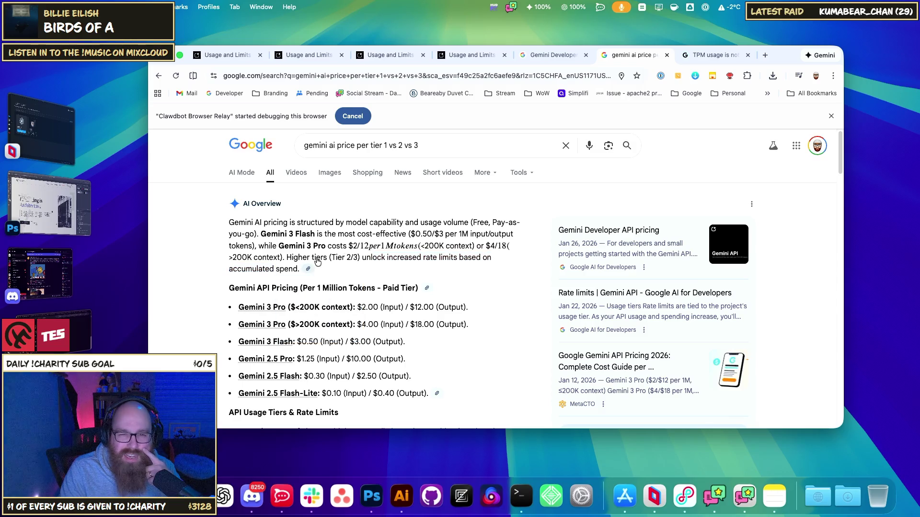
left_click_drag(294, 258, 358, 257)
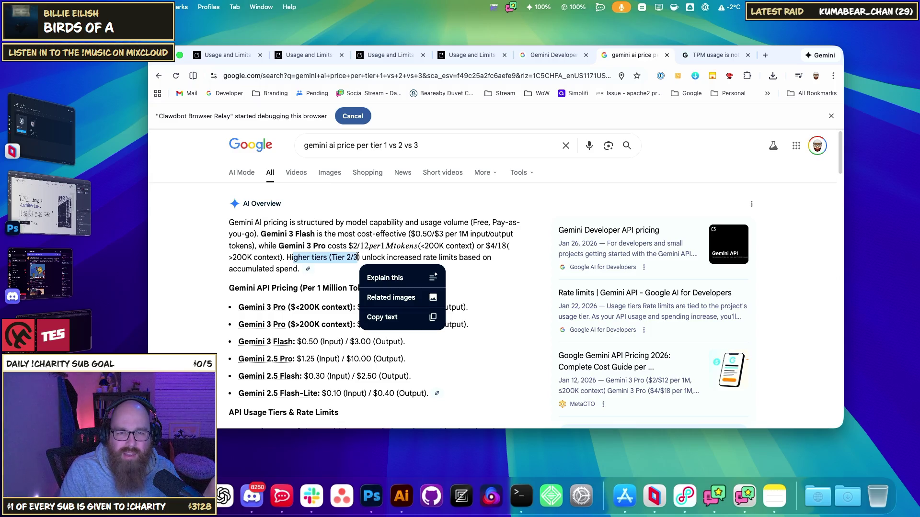
left_click(357, 257)
Review the Pay-as-you-go tier description and show its sources
scroll(378, 253, "down", 5)
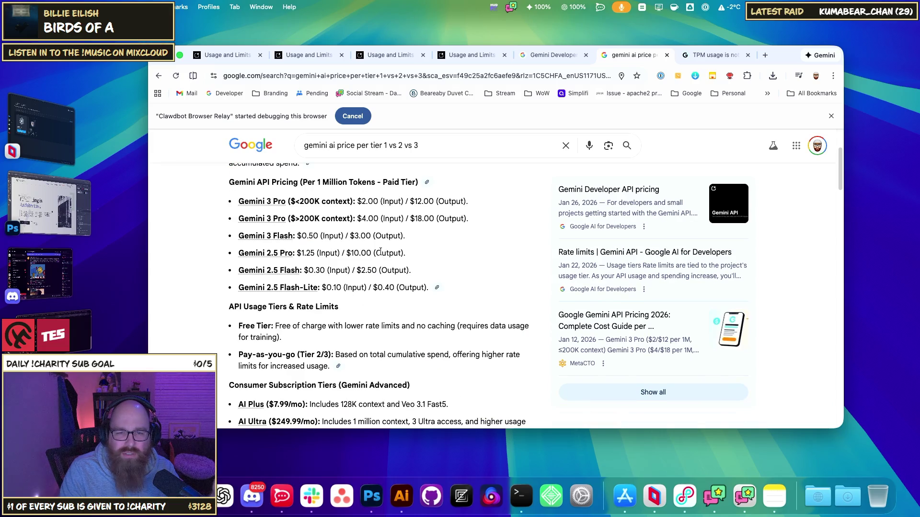
scroll(380, 252, "down", 1)
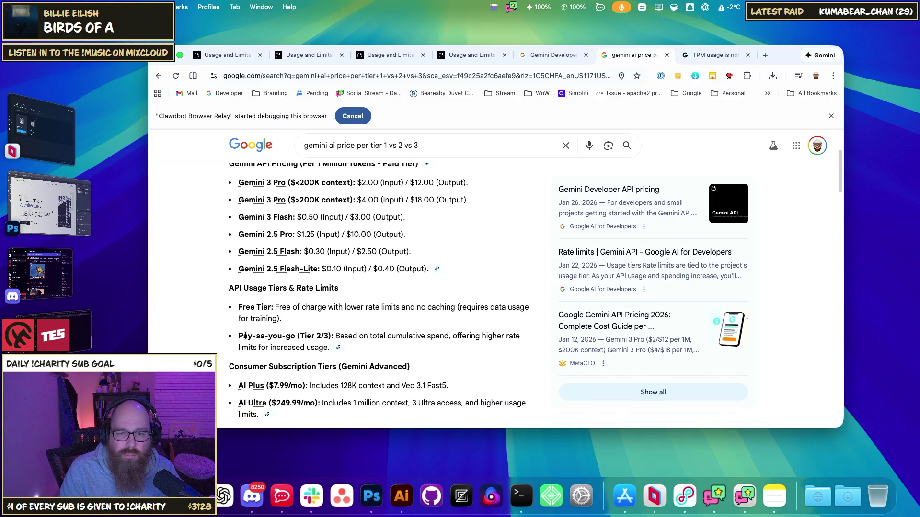
mouse_move(349, 336)
left_mouse_down()
mouse_move(498, 339)
mouse_move(490, 345)
left_mouse_up()
left_click_drag(247, 361, 271, 348)
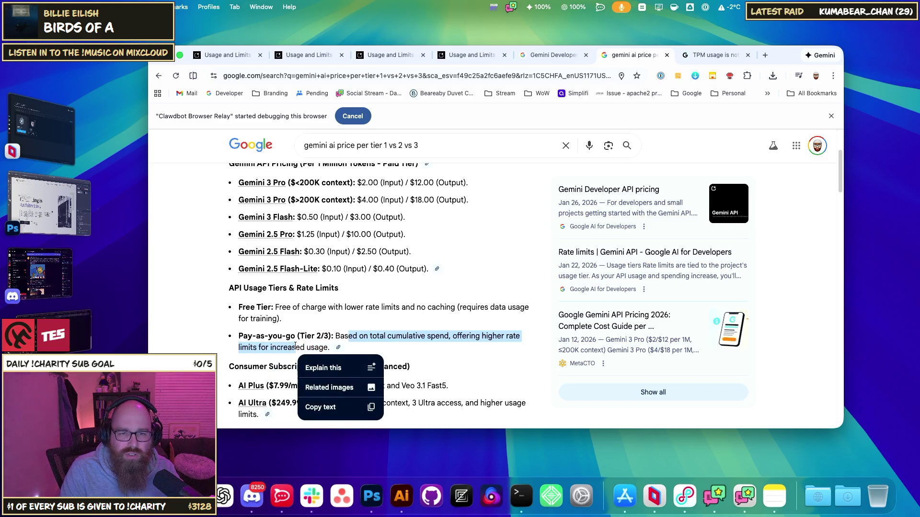
left_click(295, 345)
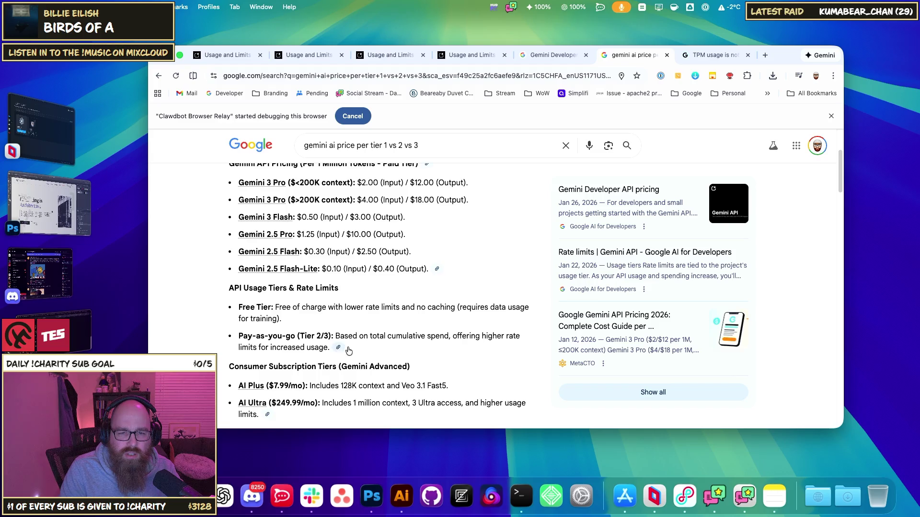
scroll(349, 351, "down", 5)
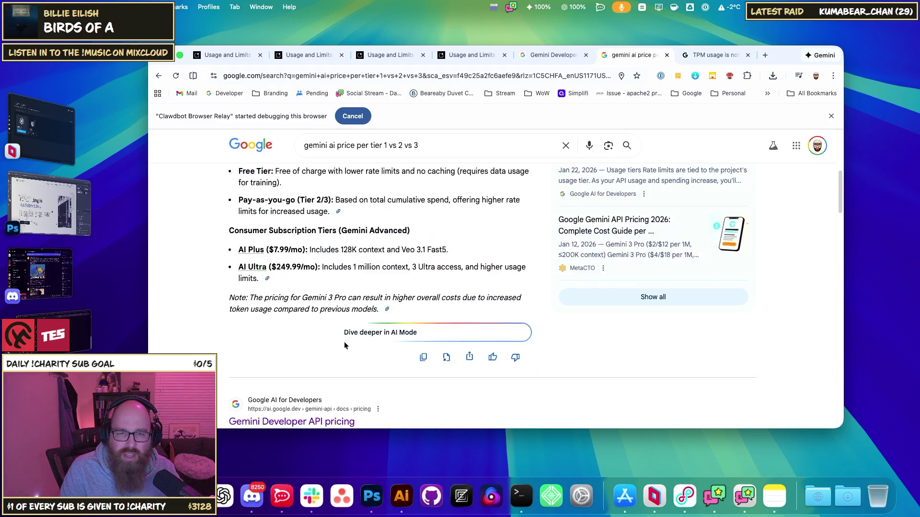
scroll(345, 345, "up", 4)
left_click(338, 317)
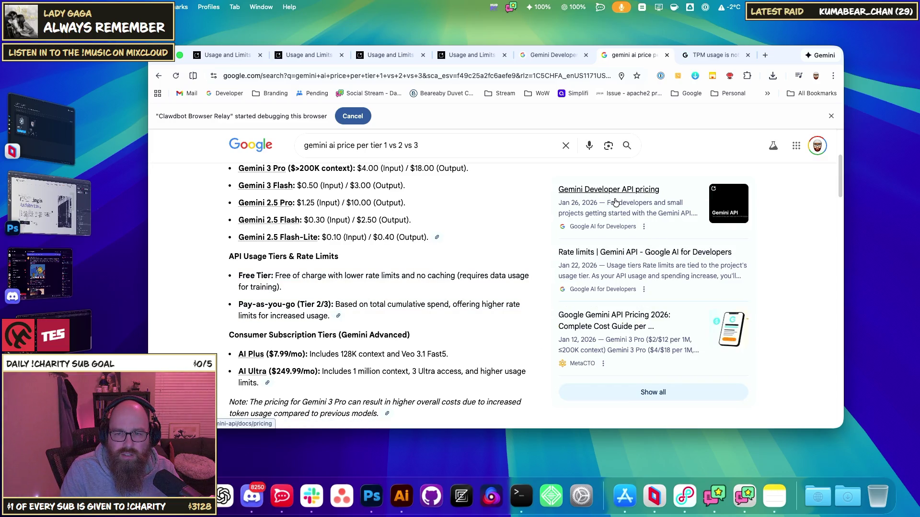
Open the MetaCTO pricing guide and choose Gemini 3 Pro (≤200K context) in the calculator
left_click(622, 324)
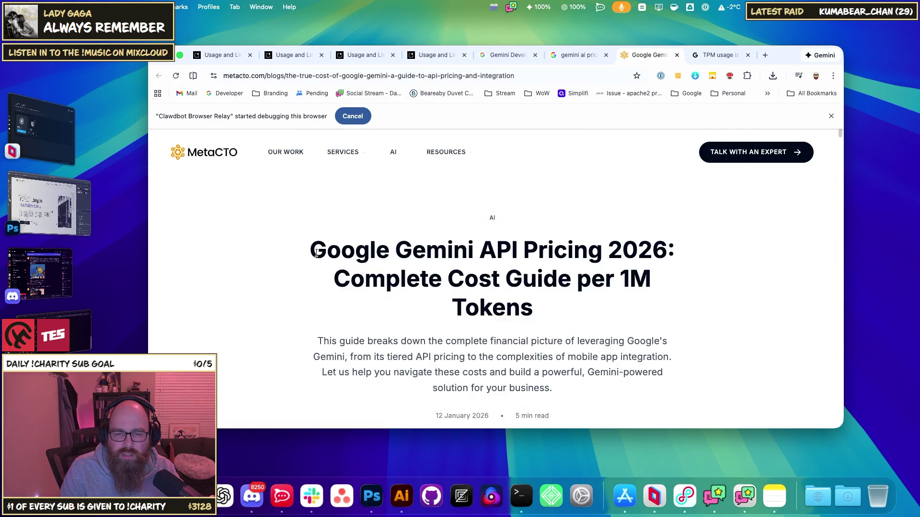
scroll(467, 315, "down", 15)
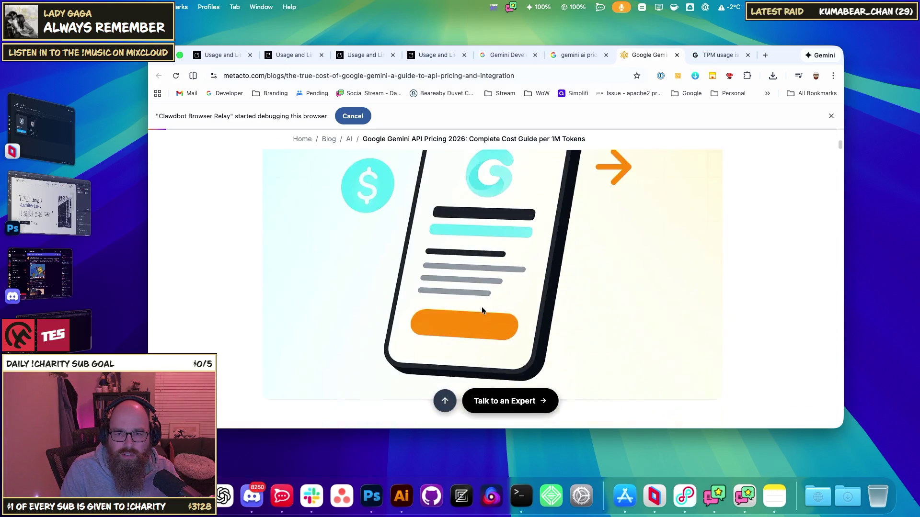
scroll(482, 304, "down", 10)
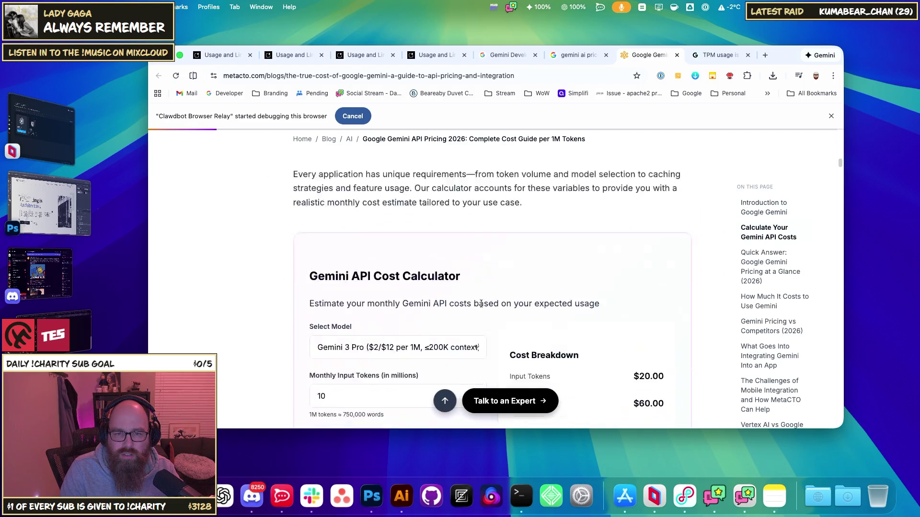
left_click(349, 253)
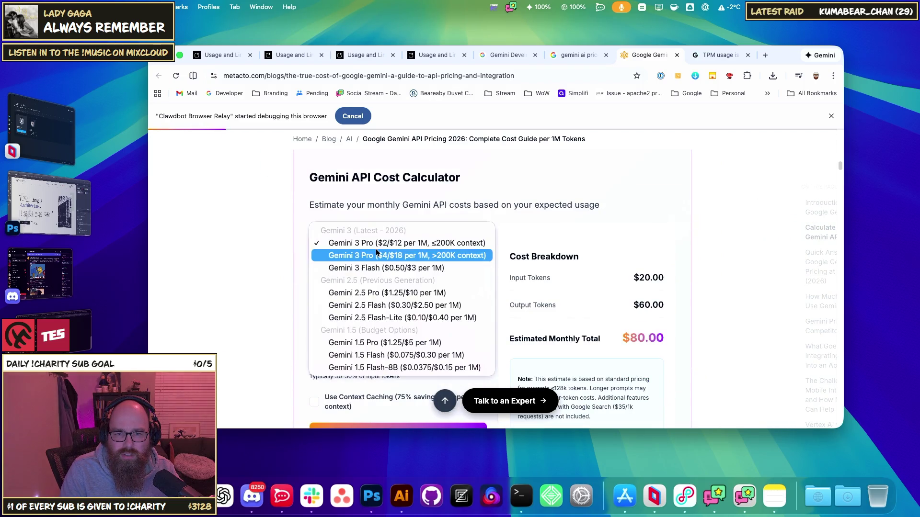
left_click(400, 246)
left_click(402, 246)
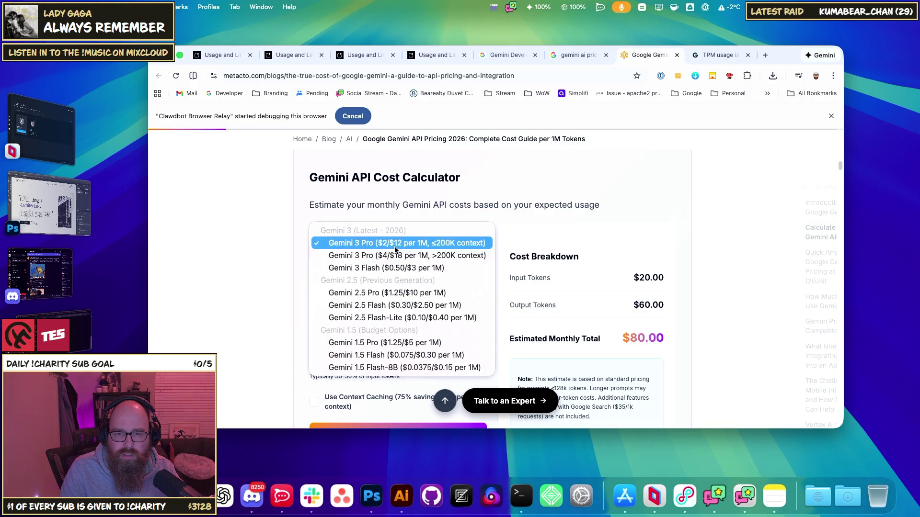
left_click(458, 246)
Enter 5 million Monthly Input Tokens in the calculator
scroll(451, 287, "down", 1)
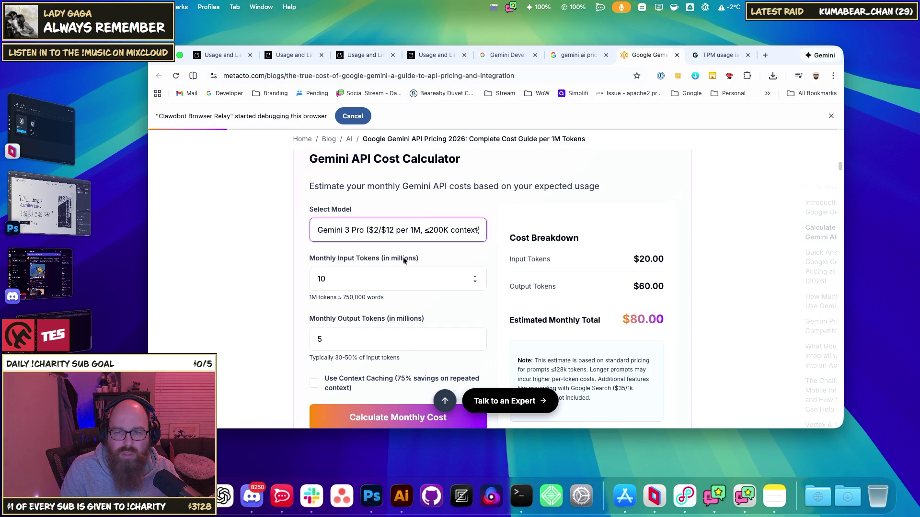
scroll(404, 257, "down", 1)
double_click(321, 261)
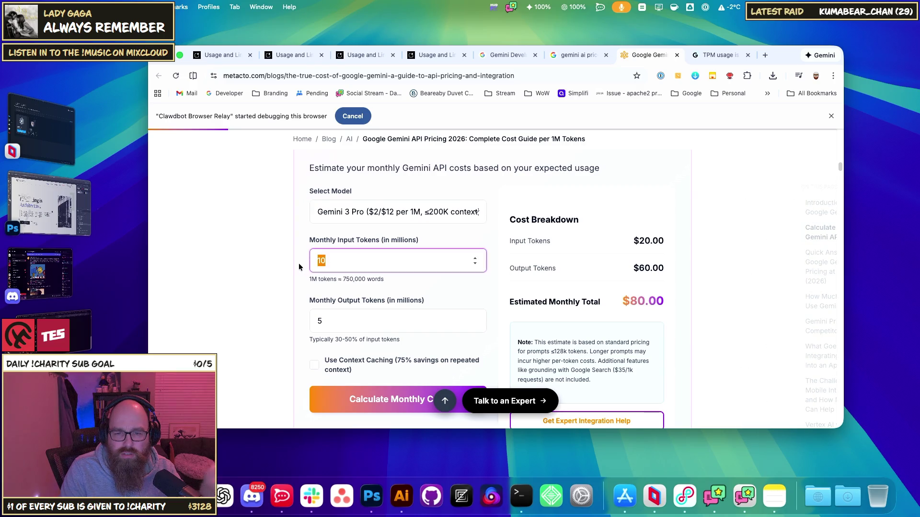
type("5")
left_click(280, 267)
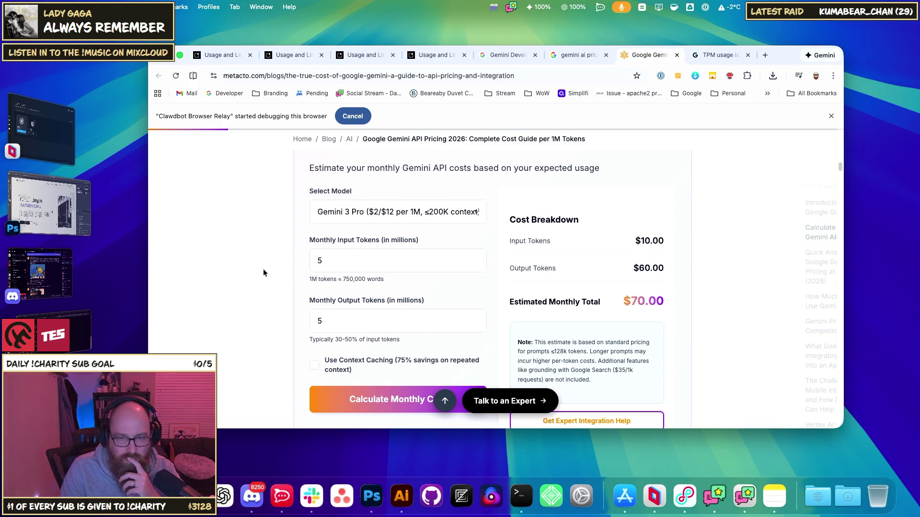
scroll(389, 368, "down", 2)
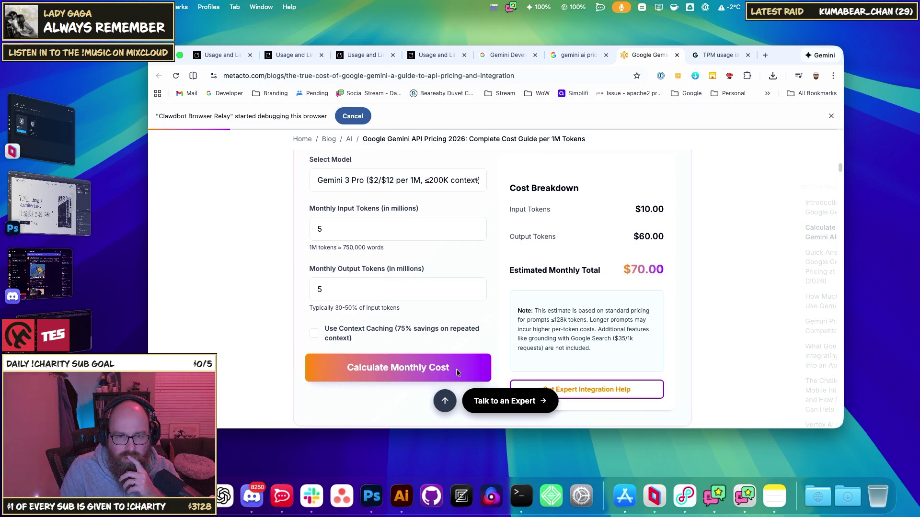
scroll(431, 361, "down", 1)
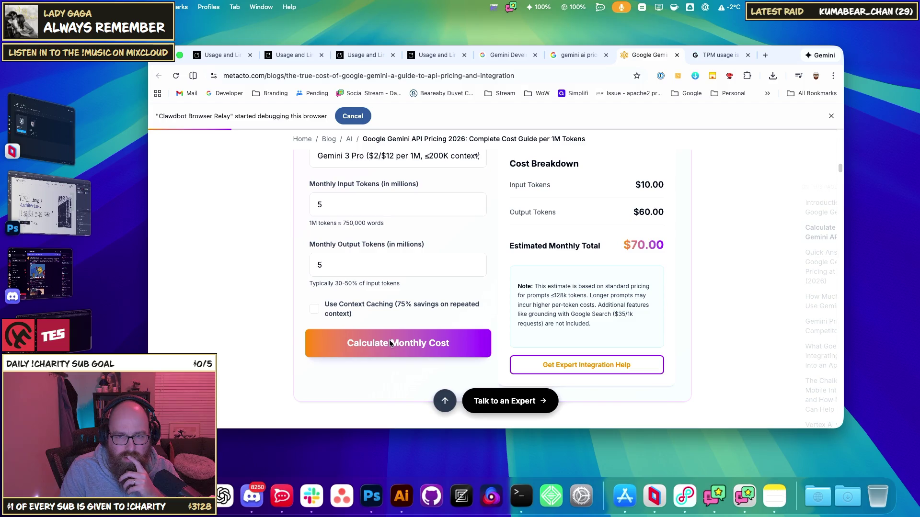
Try 15 million input tokens, revert to 5 million, and check the 5M output tokens ($70.00)
left_click(340, 200)
key("BackSpace")
type("15")
left_click_drag(331, 204, 303, 214)
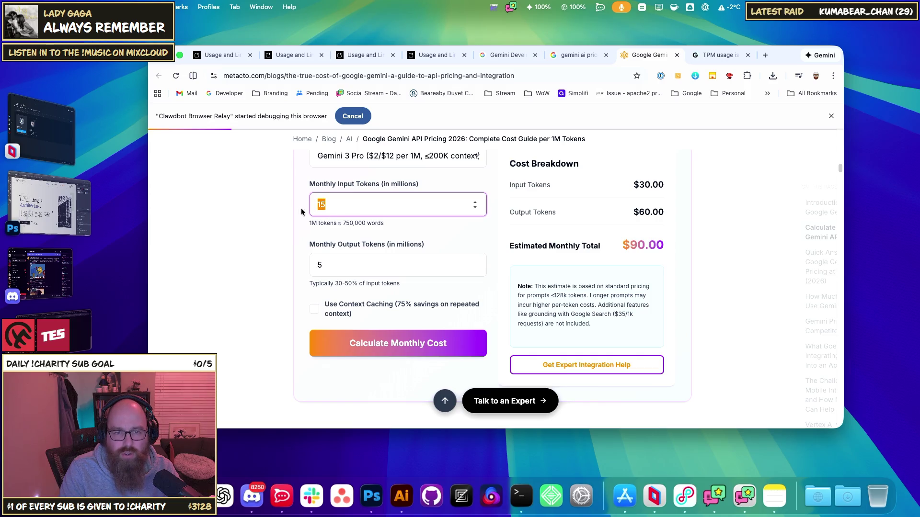
type("5")
left_click(262, 235)
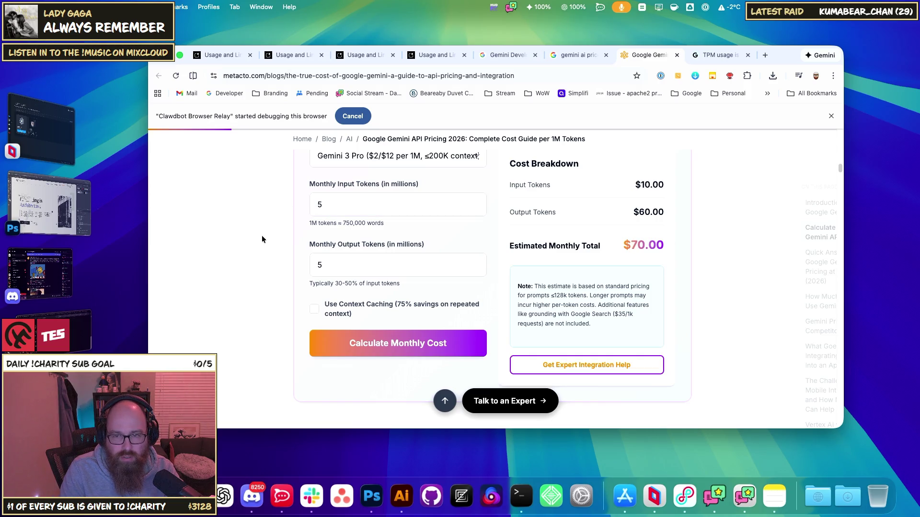
scroll(272, 251, "up", 2)
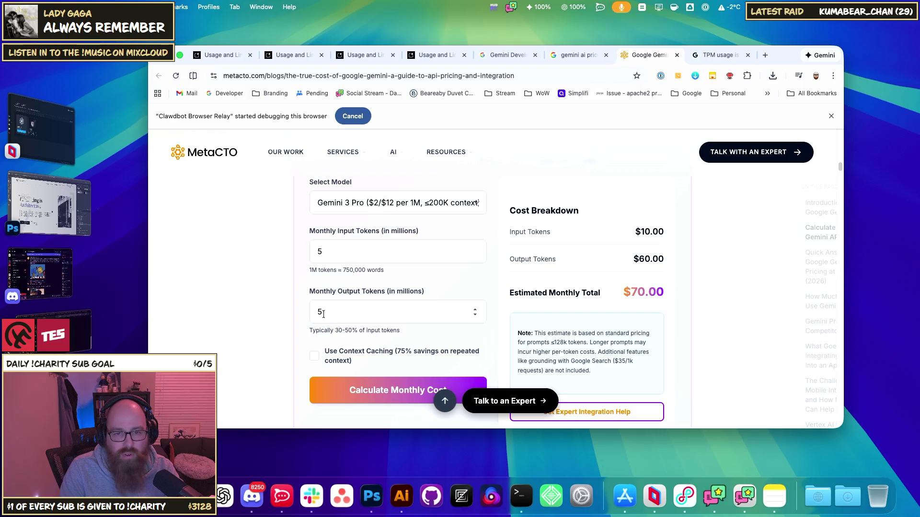
left_click_drag(328, 317, 310, 317)
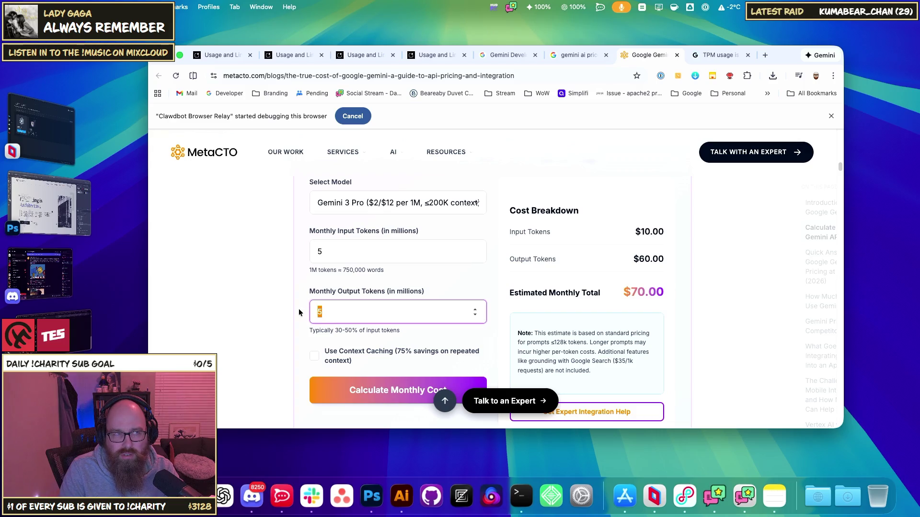
left_click(576, 56)
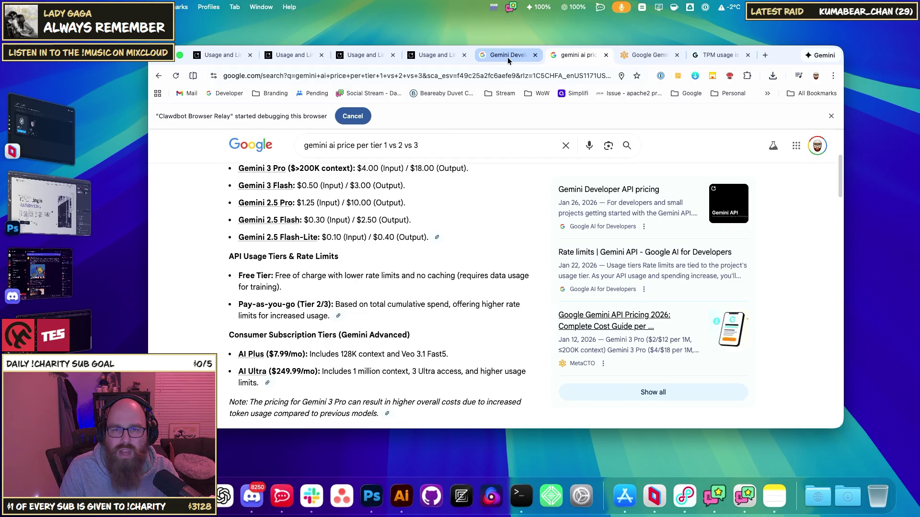
Reload and review the Gemini API usage charts in AI Studio
left_click(424, 58)
left_click(375, 58)
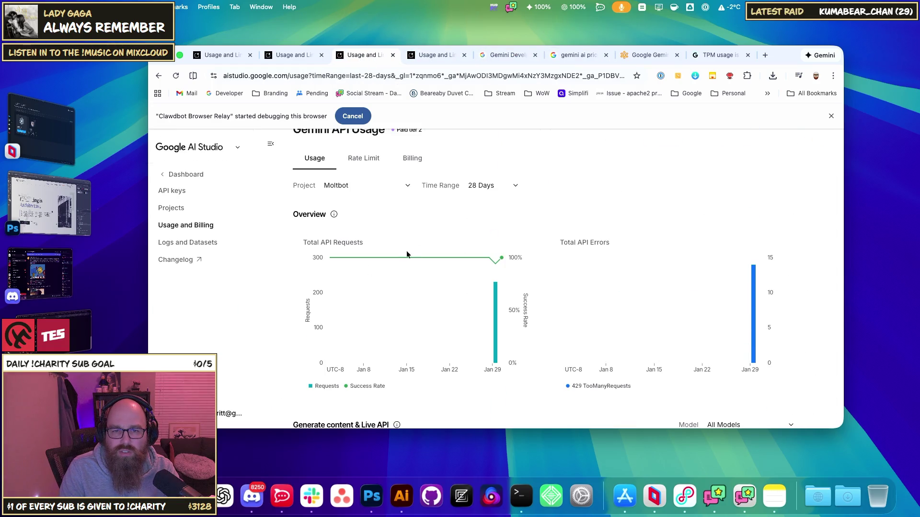
mouse_move(499, 325)
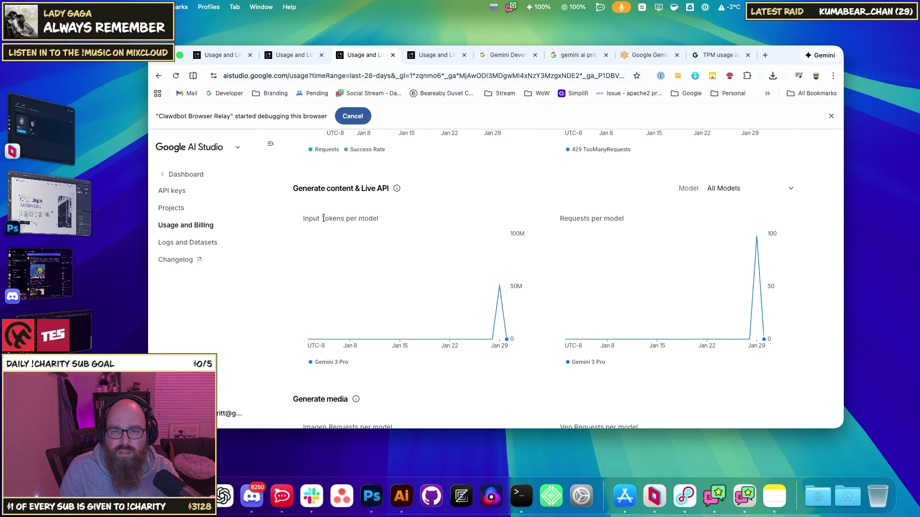
scroll(376, 415, "down", 3)
scroll(424, 341, "up", 3)
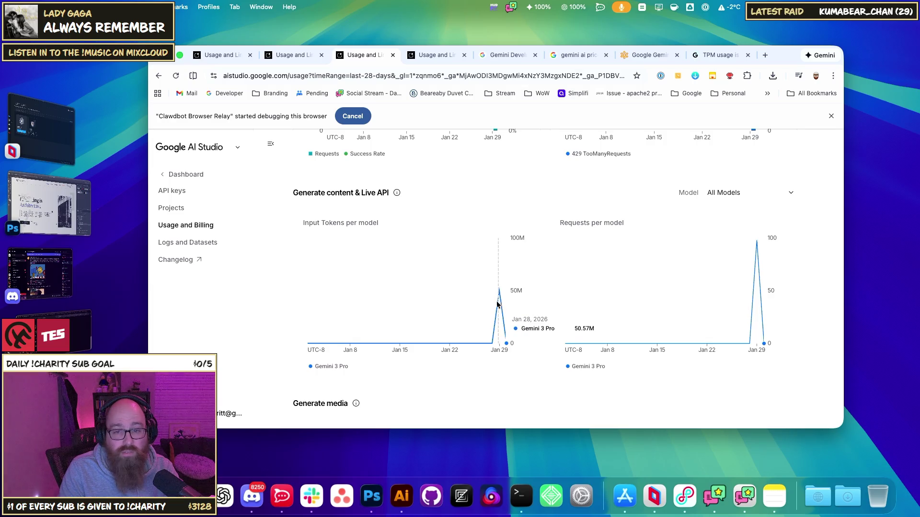
left_click(181, 81)
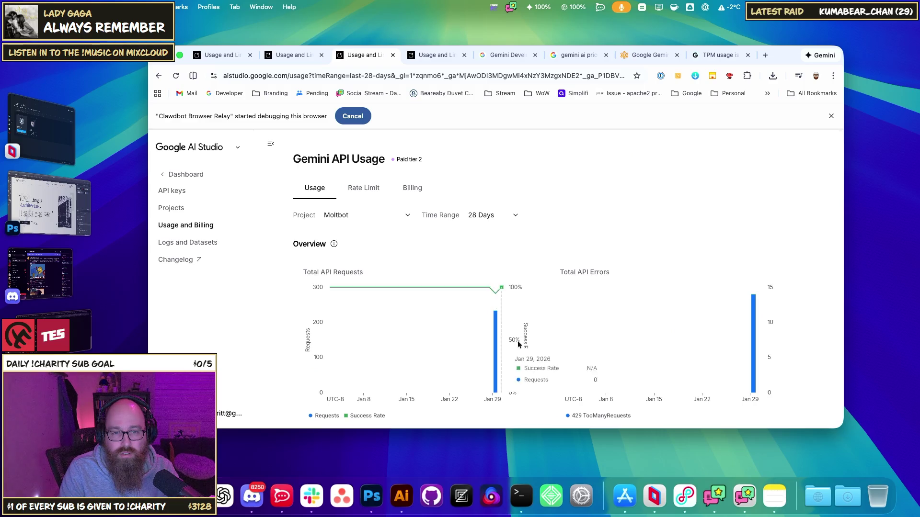
scroll(522, 341, "down", 5)
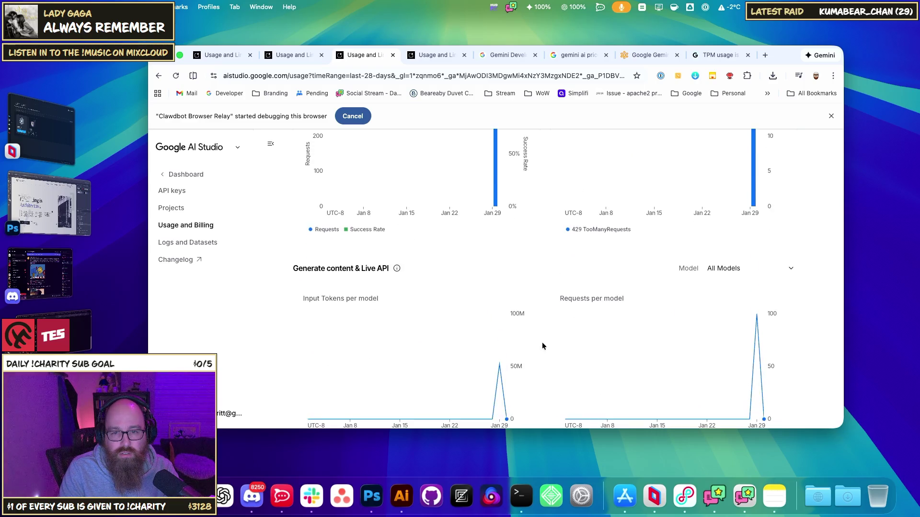
scroll(539, 344, "down", 2)
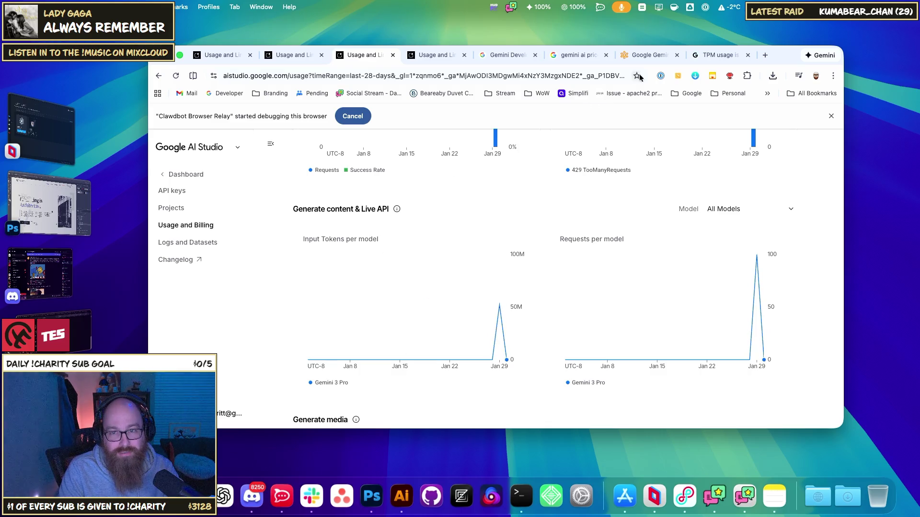
Go via the pricing tab to the 'gemini ai price per tier 1 vs 2 vs 3' results
left_click(719, 55)
left_click(508, 55)
key("ctrl+Tab")
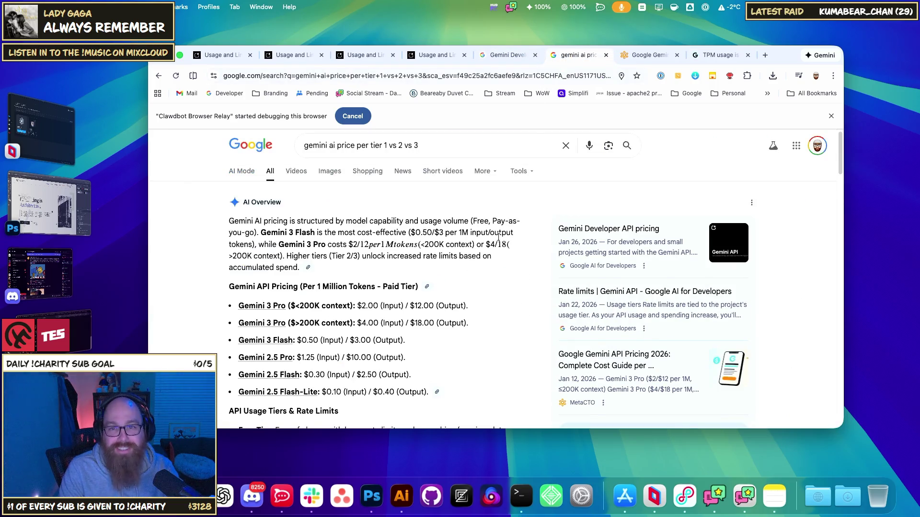
Enter 52 million monthly input tokens in the MetaCTO Gemini cost calculator
key("ctrl+Tab")
key("shift+Tab")
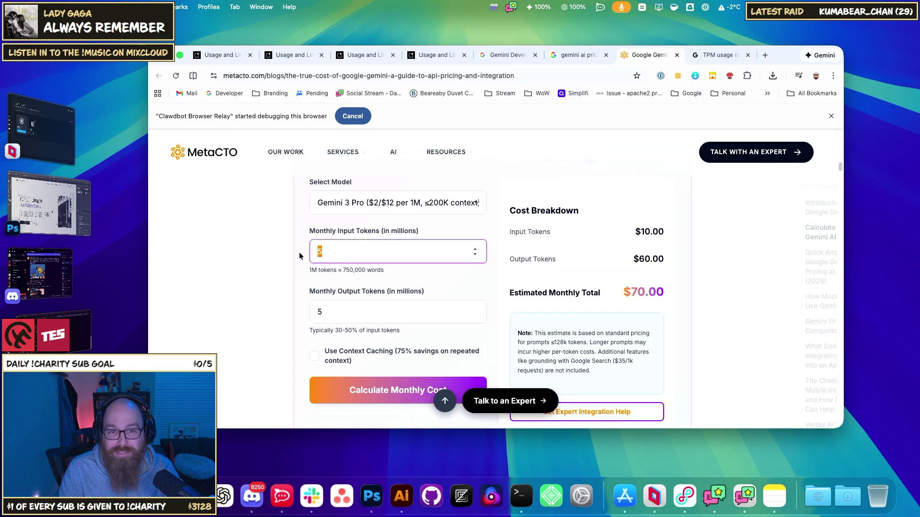
type("21")
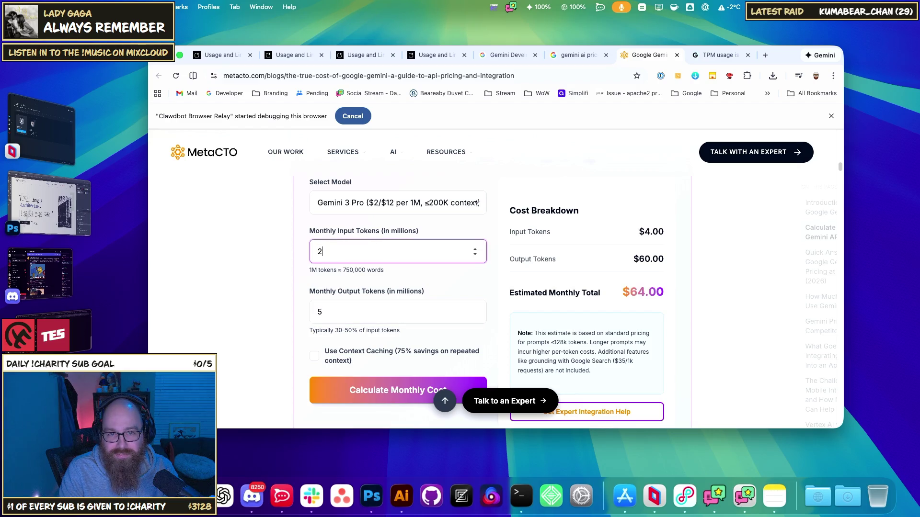
key("BackSpace")
key("BackSpace")
type("52")
left_click(277, 315)
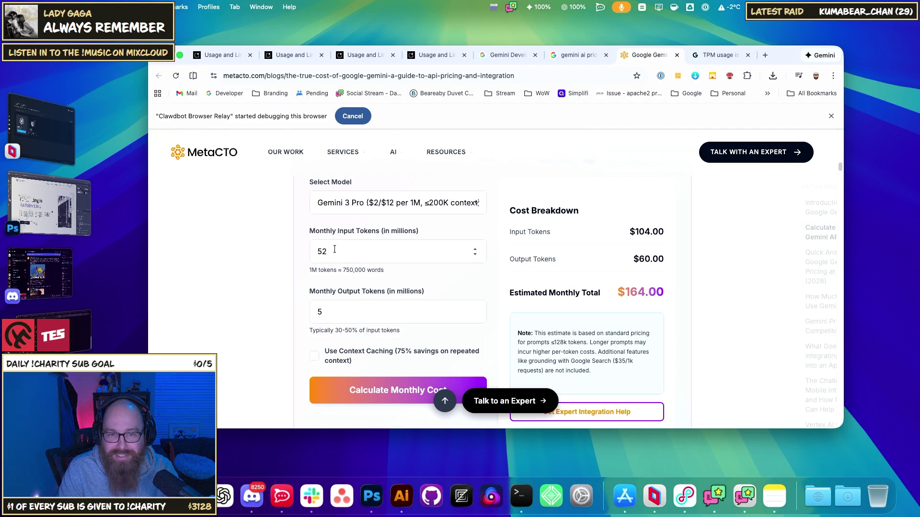
Price the usage with Gemini 3 Flash, then switch back to Gemini 3 Pro ≤200K context
left_click(570, 54)
left_click(631, 56)
left_click(336, 204)
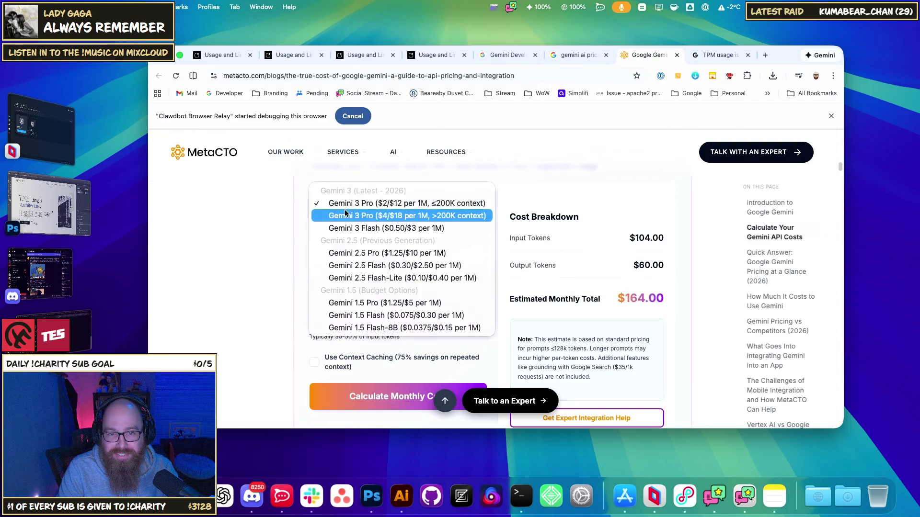
left_click(369, 228)
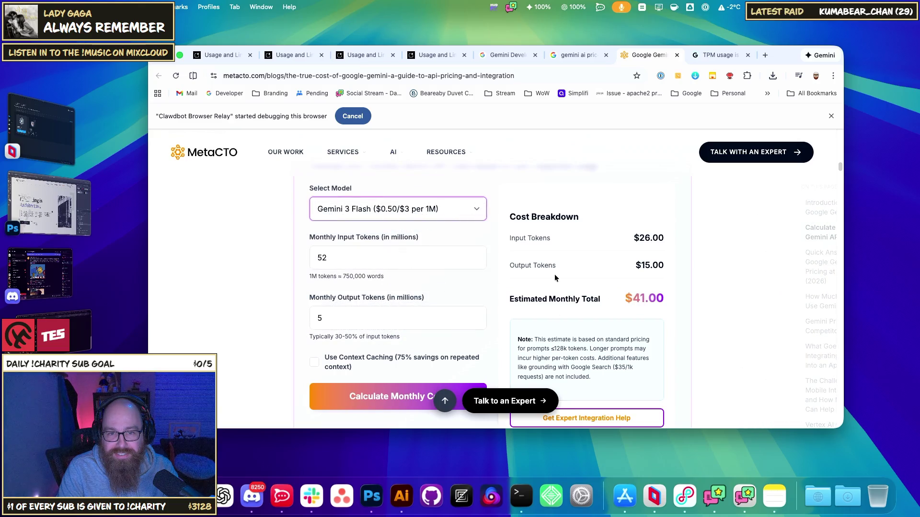
left_click(375, 210)
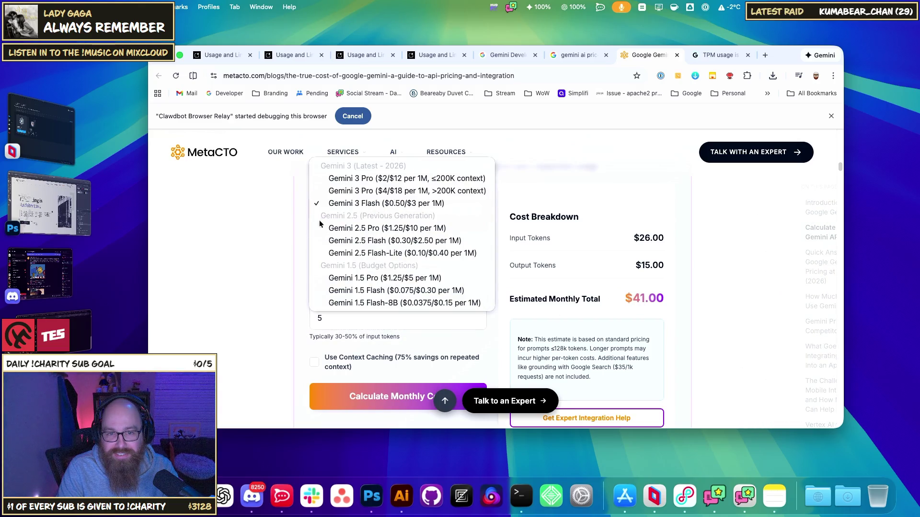
left_click(303, 214)
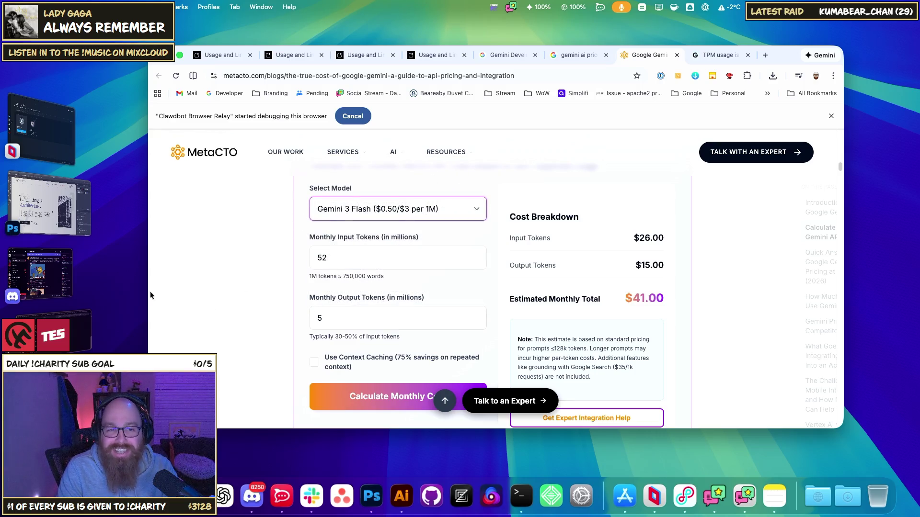
left_click(377, 212)
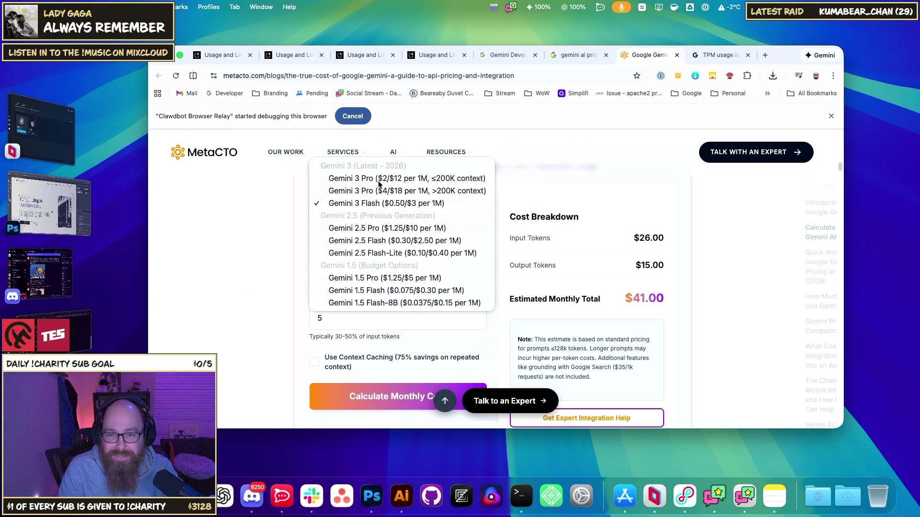
left_click(365, 184)
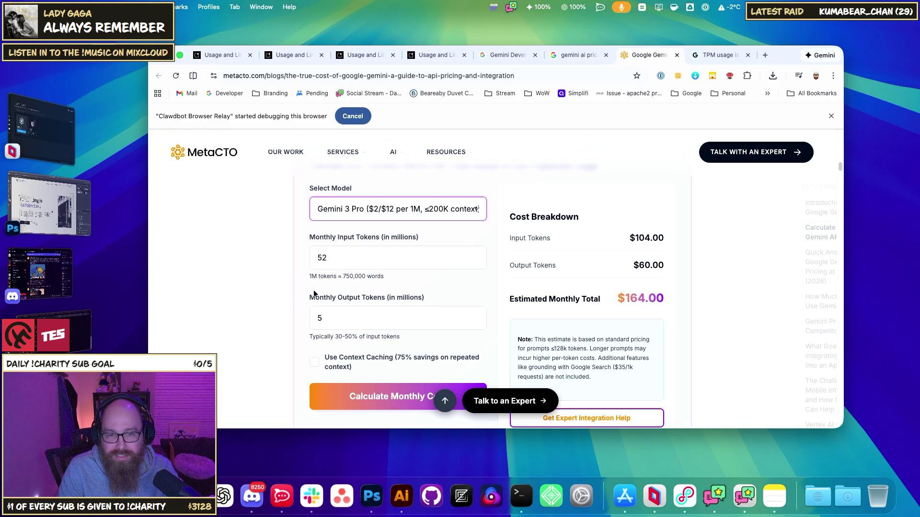
Clear the monthly output tokens field and go to the Gemini API pricing docs
left_click(325, 319)
key("BackSpace")
type("23")
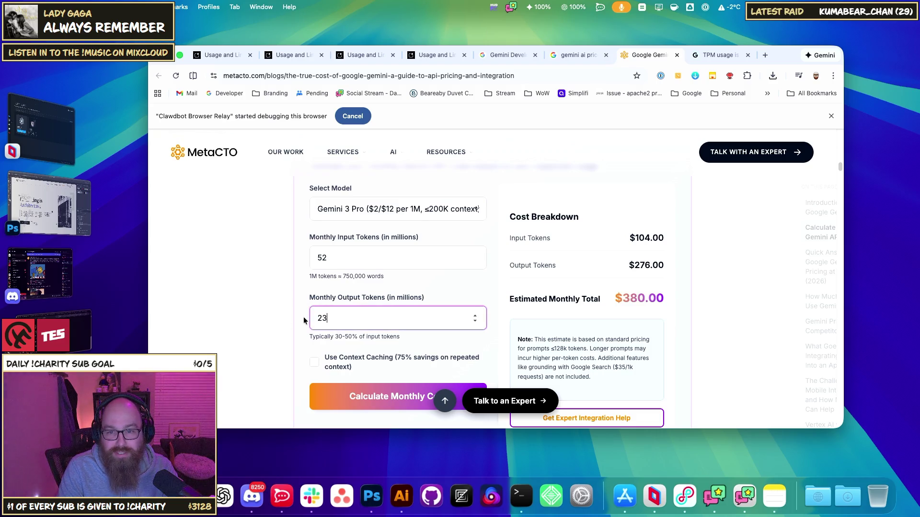
key("BackSpace")
key("BackSpace")
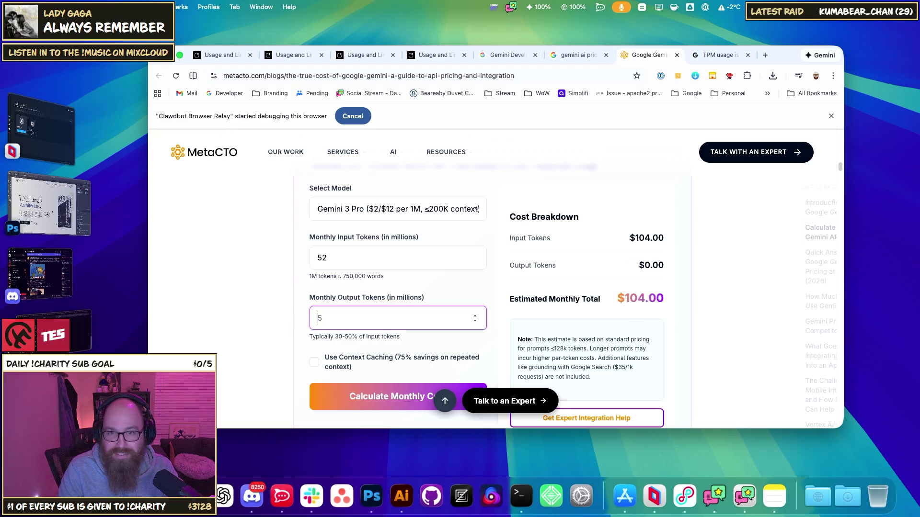
left_click(570, 56)
left_click(510, 54)
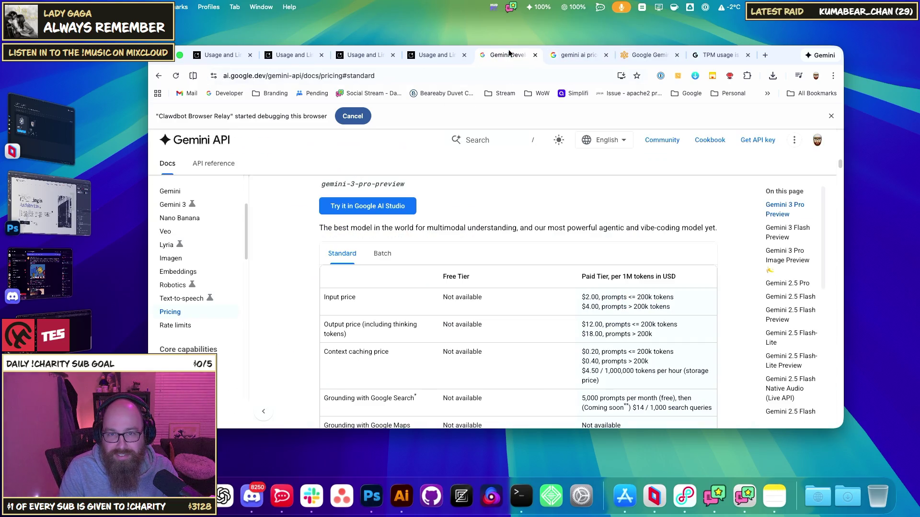
Switch to the Google AI Studio usage overview for the Moltbot project
left_click(558, 58)
left_click(434, 55)
left_click(375, 56)
left_click(433, 55)
left_click(364, 55)
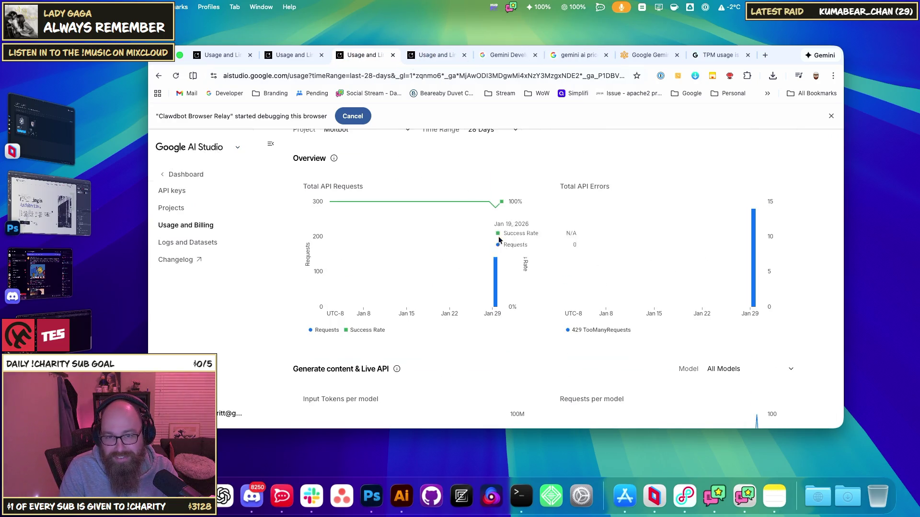
Review the 28-day Gemini API usage charts, then bring up the per-model rate limits
mouse_move(757, 231)
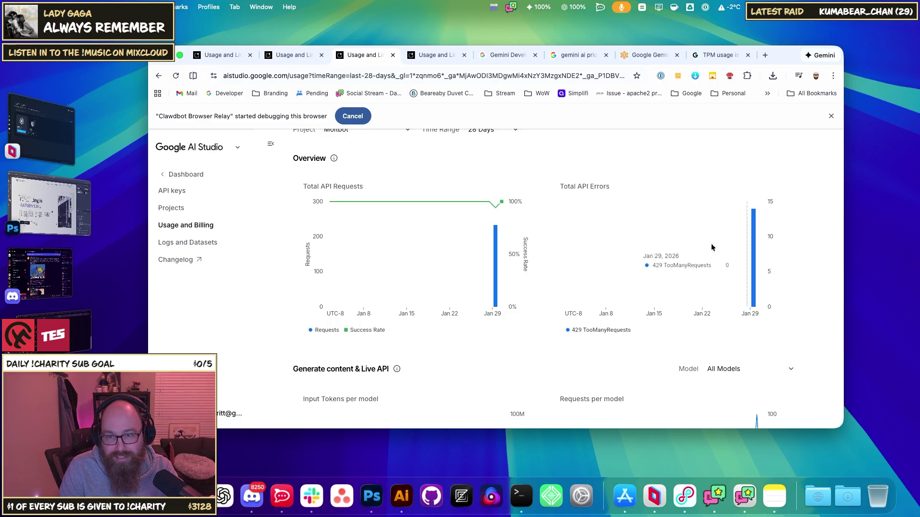
scroll(498, 299, "down", 5)
mouse_move(502, 297)
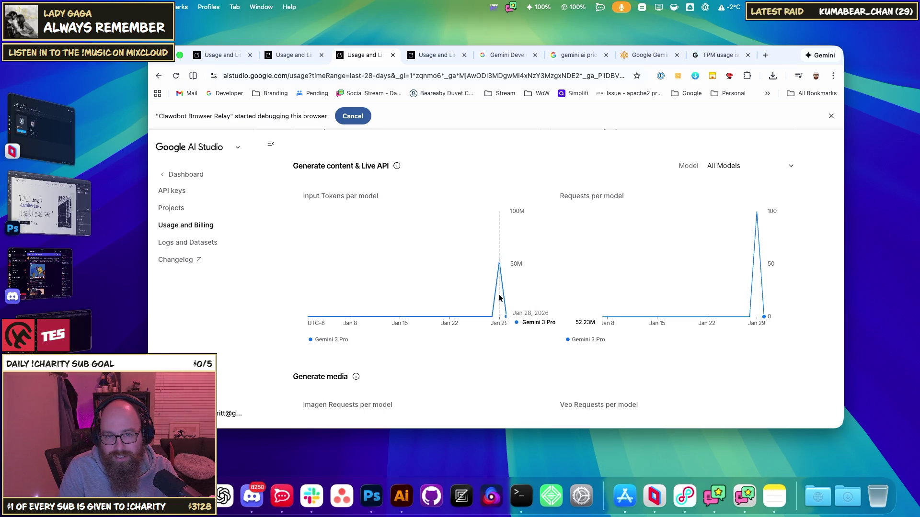
mouse_move(398, 167)
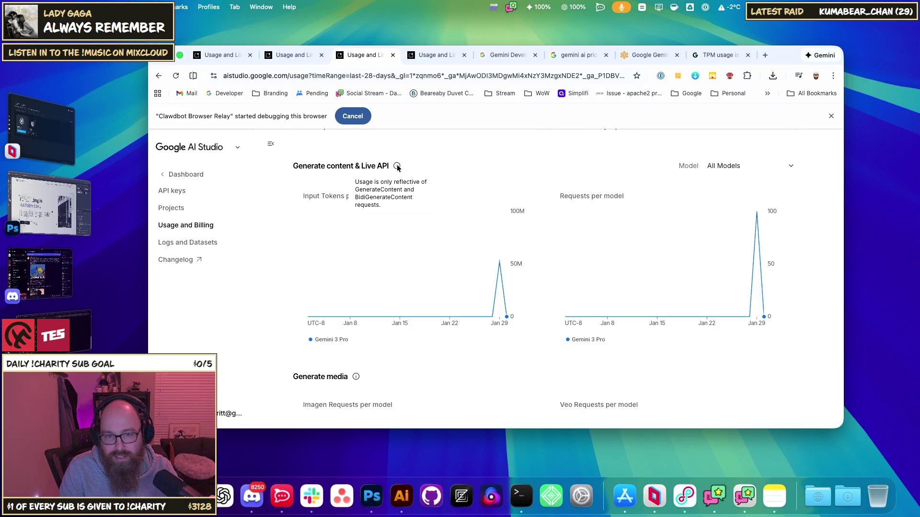
scroll(294, 327, "down", 2)
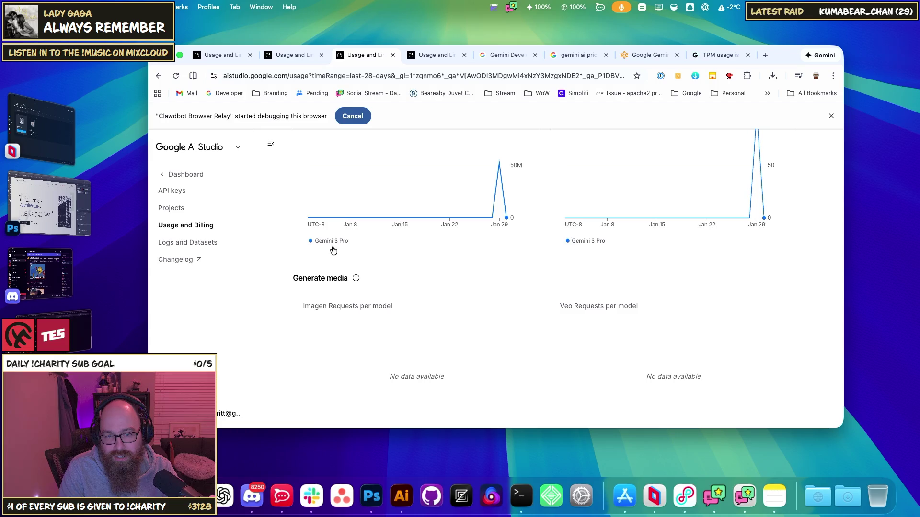
scroll(550, 329, "down", 3)
scroll(549, 327, "down", 2)
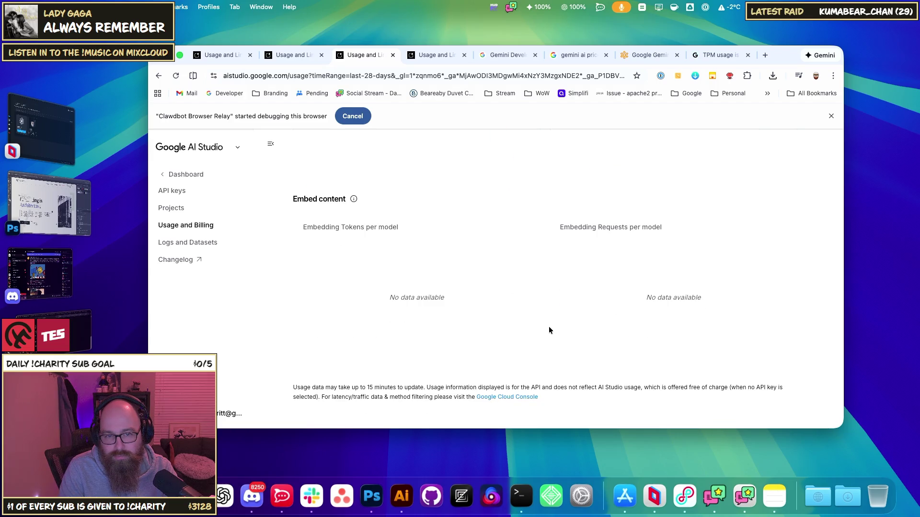
scroll(548, 326, "up", 4)
scroll(549, 330, "up", 10)
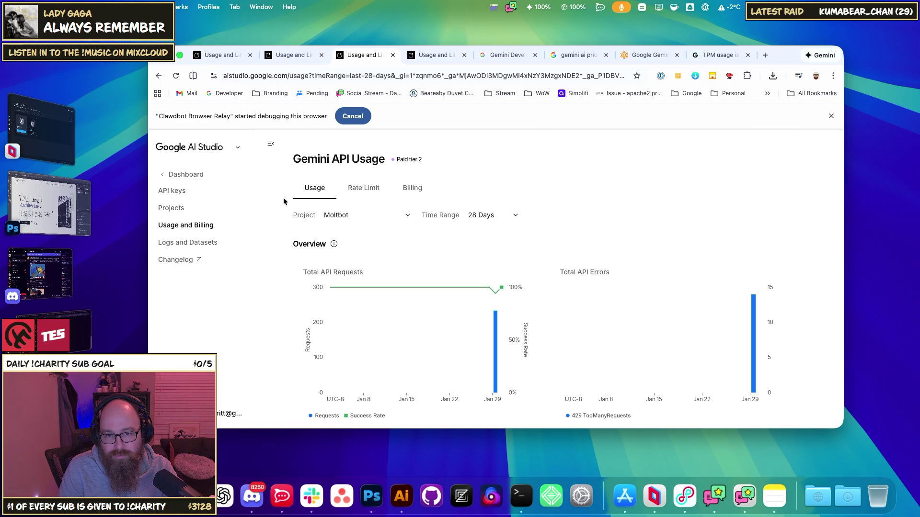
left_click(378, 189)
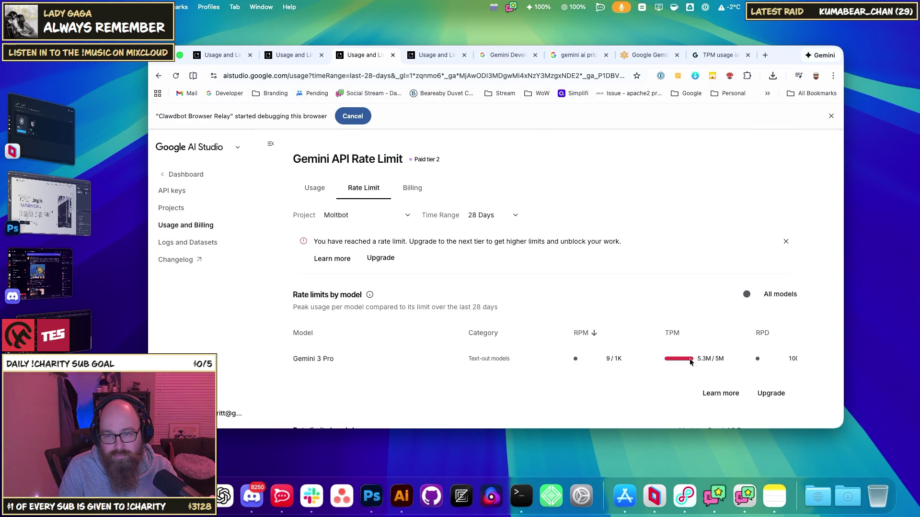
Scroll the rate-limit breakdown showing Gemini 3 Pro at 5.3M/5M TPM, then bring the Clawdbot chat forward
scroll(690, 360, "down", 2)
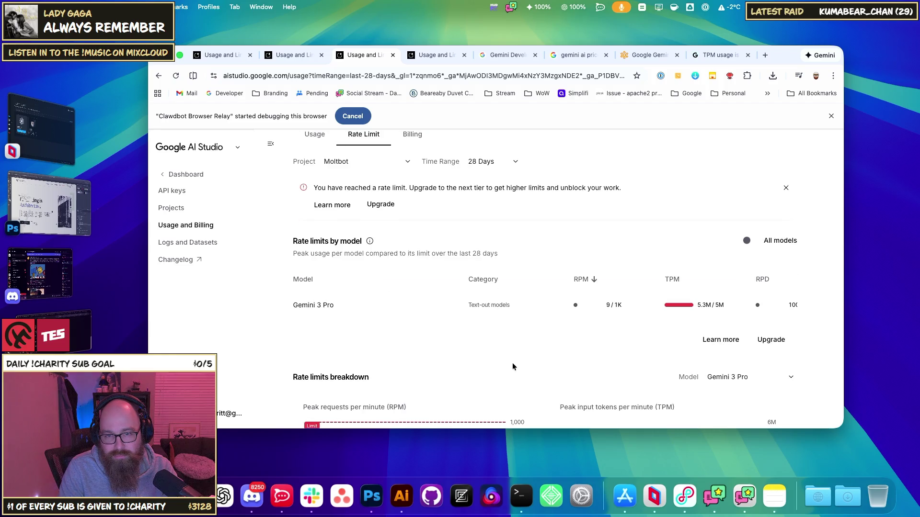
scroll(517, 368, "down", 3)
scroll(532, 371, "up", 3)
scroll(543, 374, "up", 2)
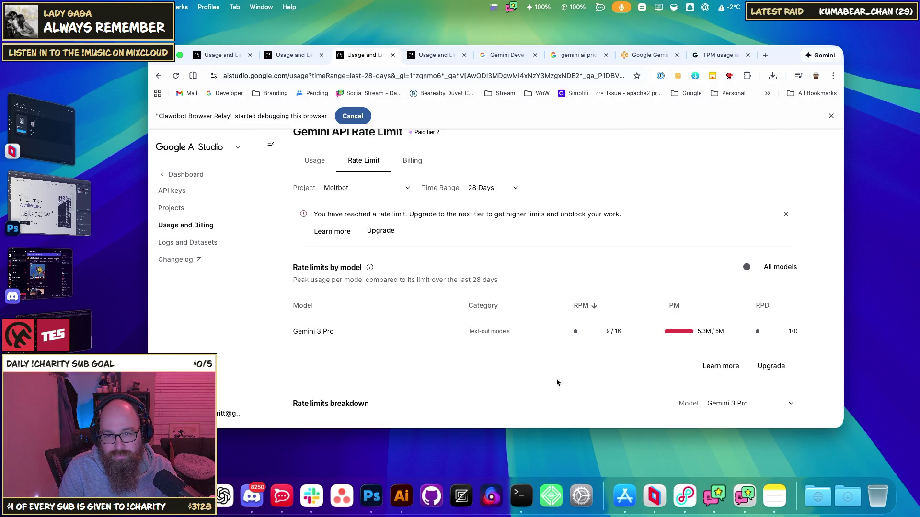
scroll(561, 379, "down", 5)
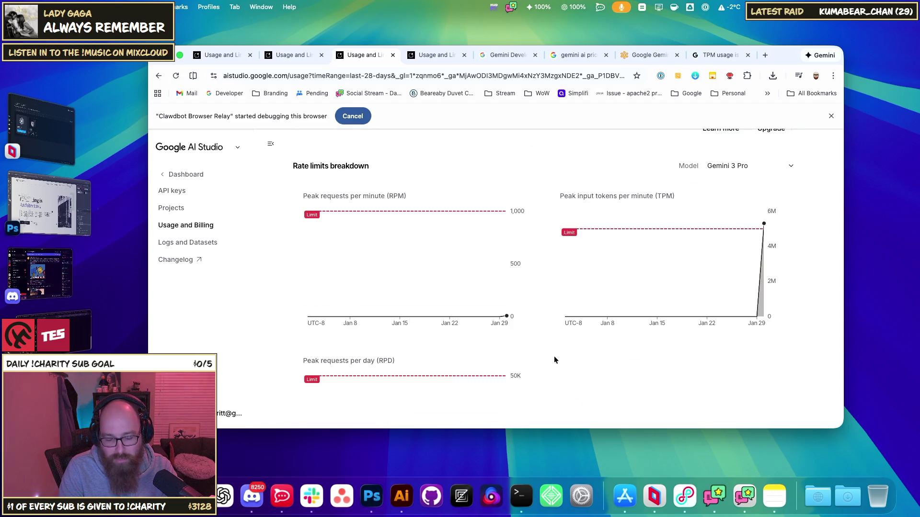
scroll(554, 356, "up", 4)
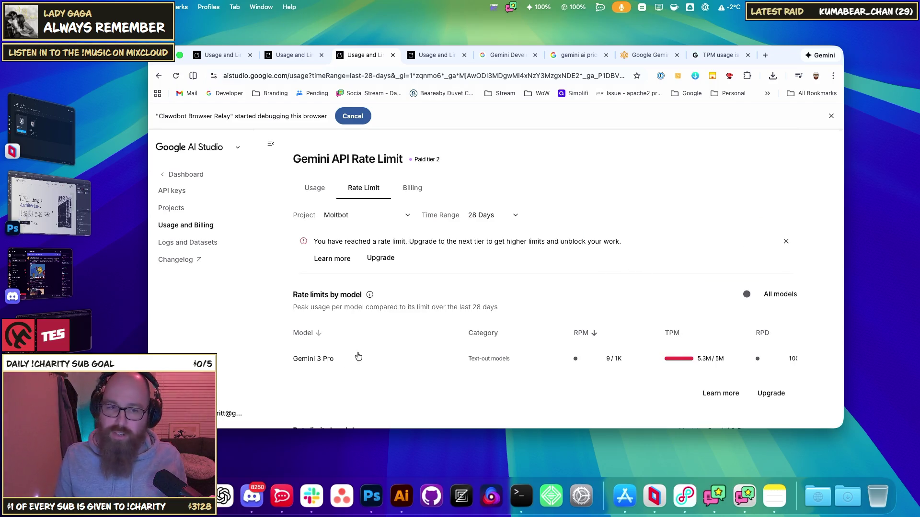
key("super+grave")
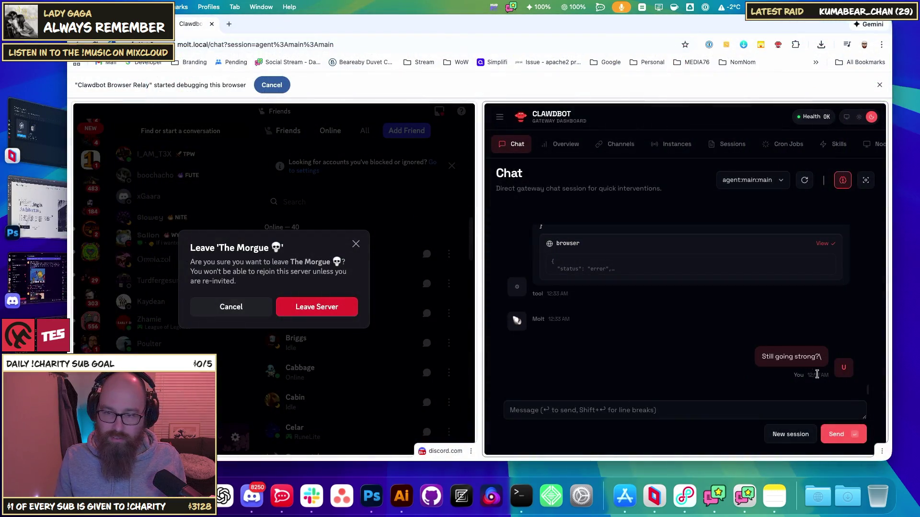
Send 'You there?' and then 'Hello?' in the Clawdbot gateway chat
left_click(595, 411)
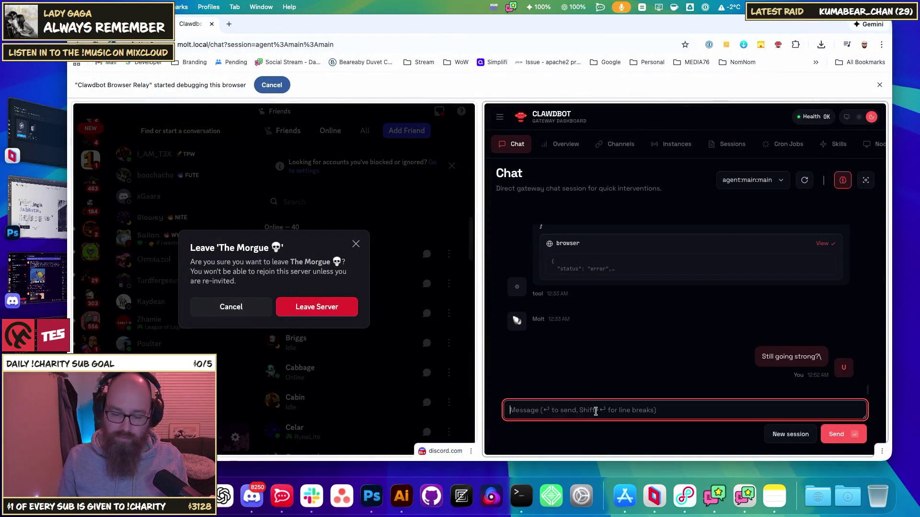
type("You there?")
key("Return")
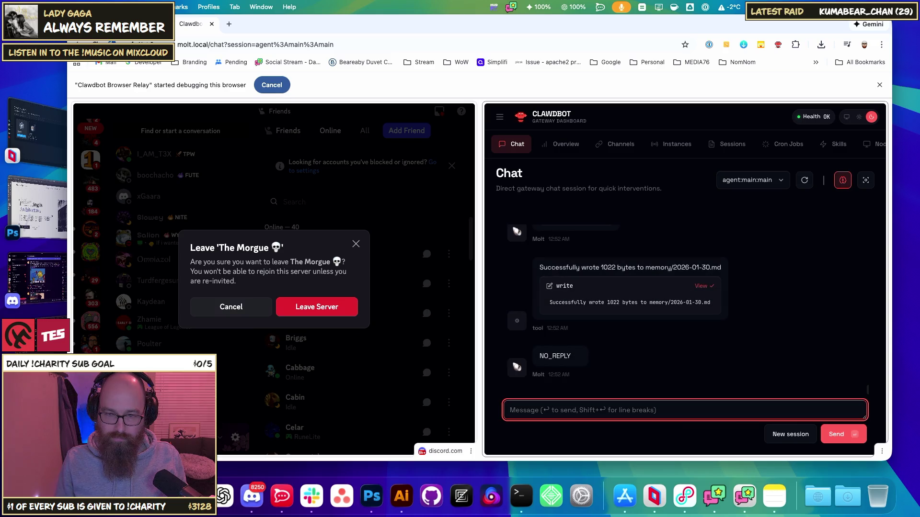
scroll(706, 363, "up", 3)
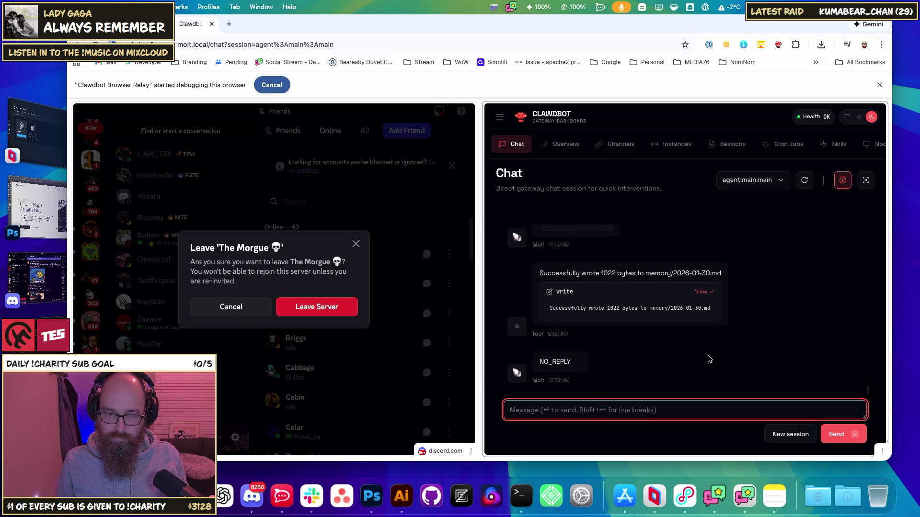
scroll(741, 318, "up", 1)
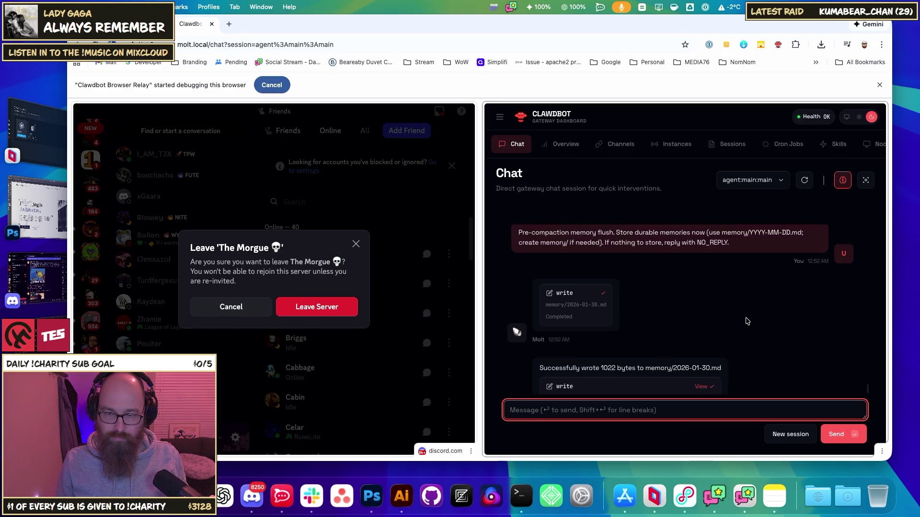
scroll(750, 319, "down", 3)
type("Hello?")
key("Return")
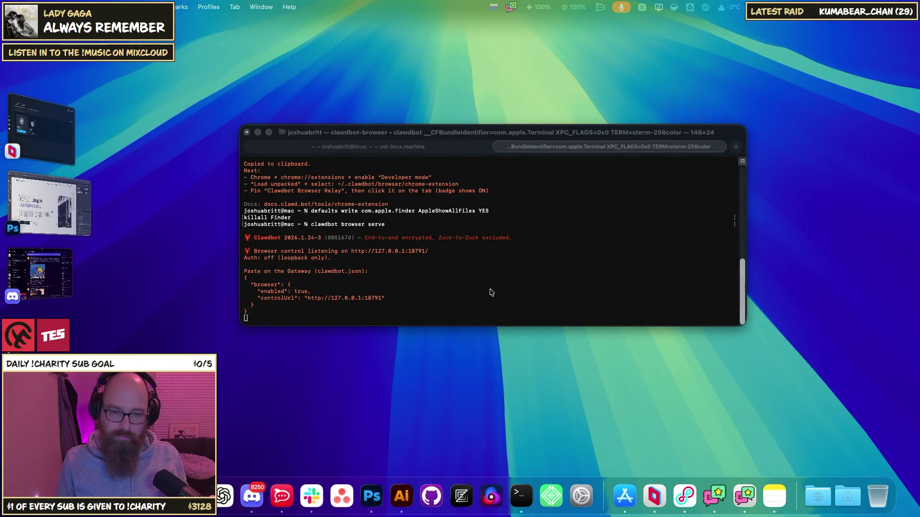
Switch to the ssh linux.machine Terminal tab, where brew reports Homebrew 5.0.12
left_click(412, 149)
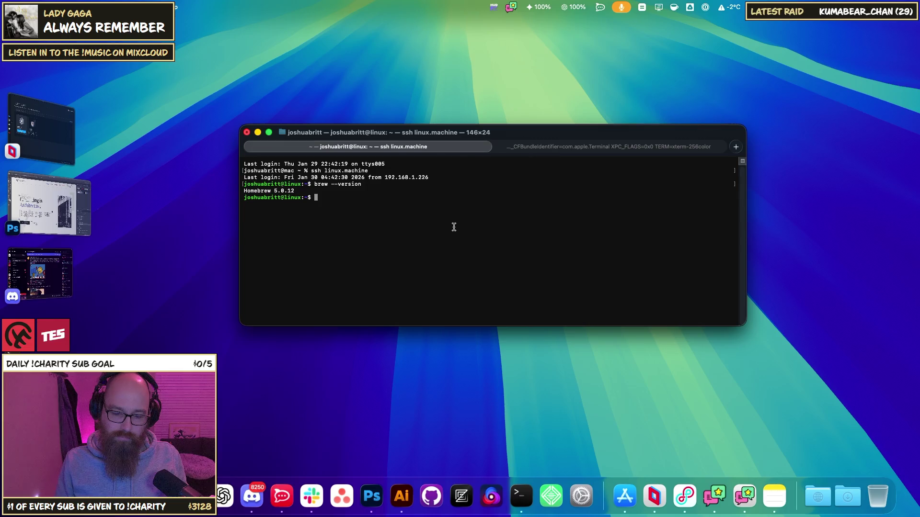
key("super+space")
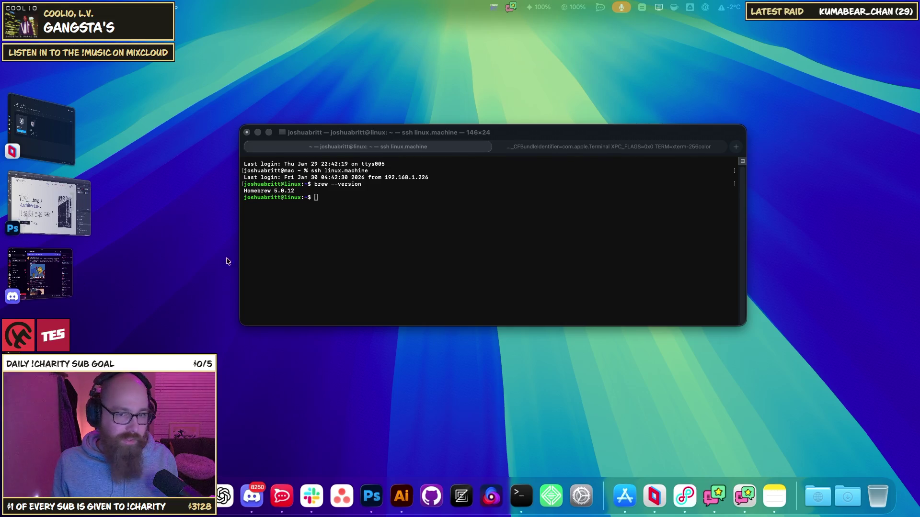
Run 'clawdbot models list' to see the configured Gemini models
left_click(361, 242)
type("clawdbot models list")
key("Return")
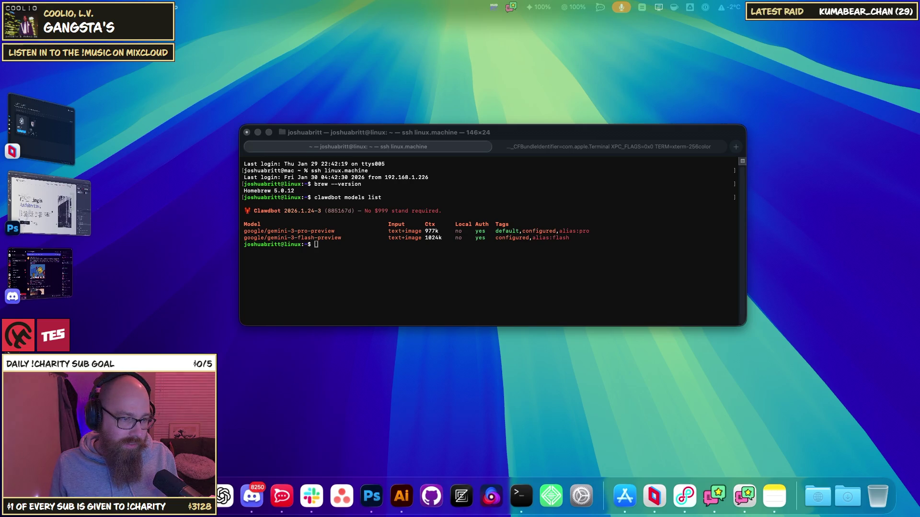
Enter 'clawdbot agents config default --model gemini-3-flash-preview' at the prompt
left_click(389, 272)
type("clawdbot agents config default --model")
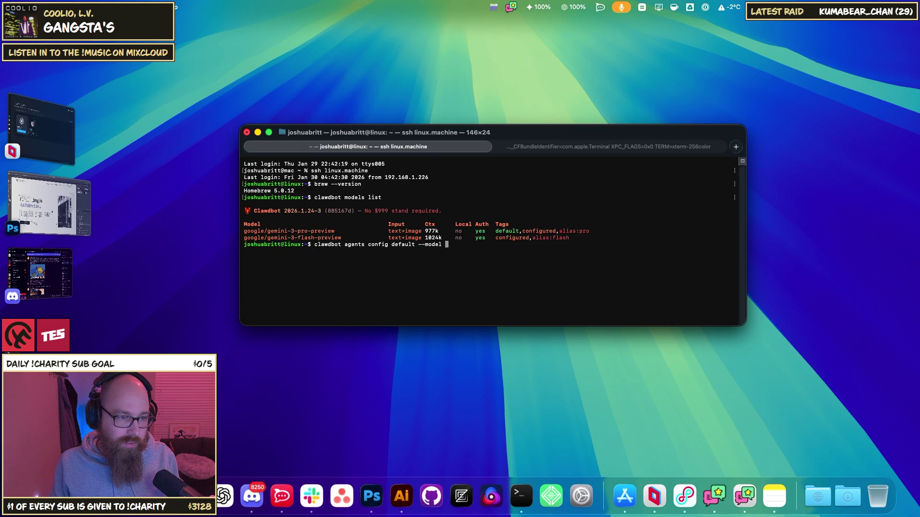
type("gem")
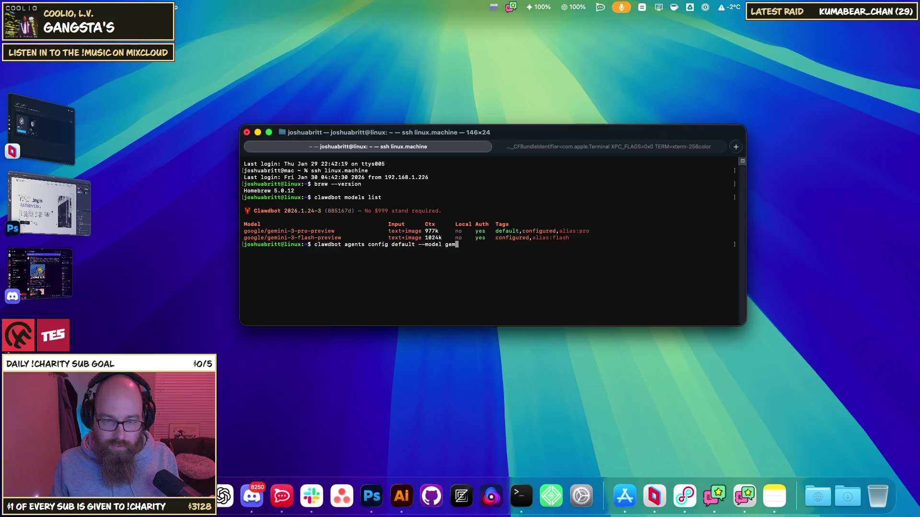
type("ini")
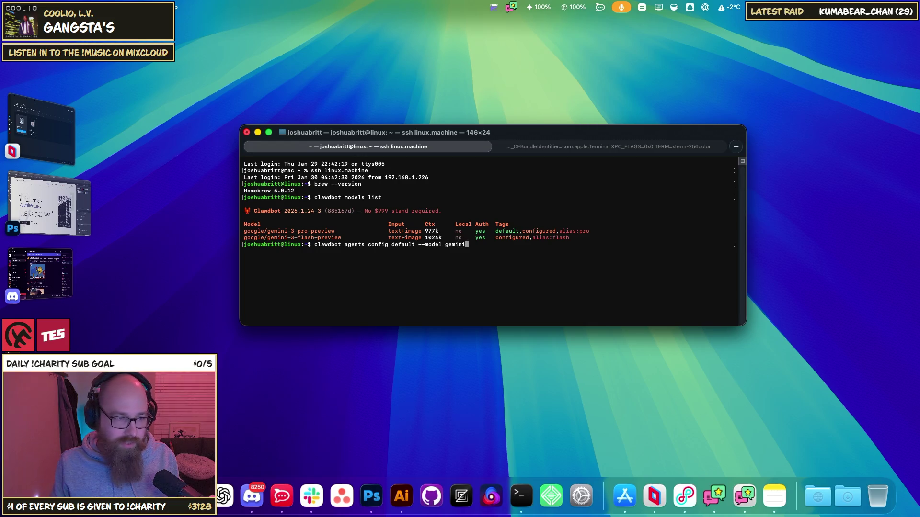
type("-3-f")
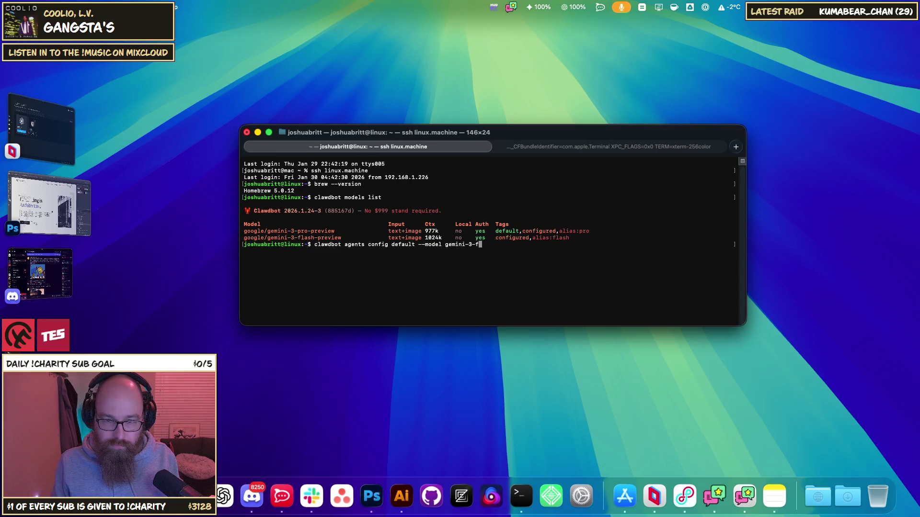
type("lash")
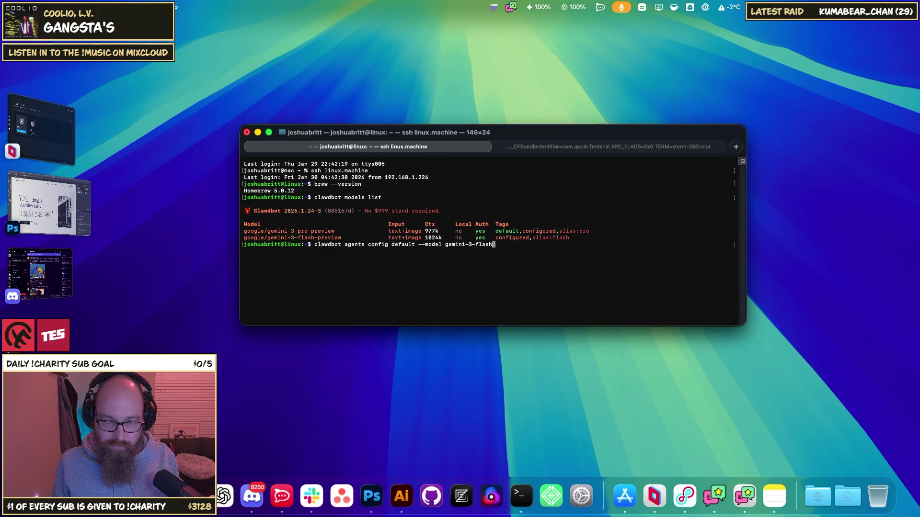
type("-preview")
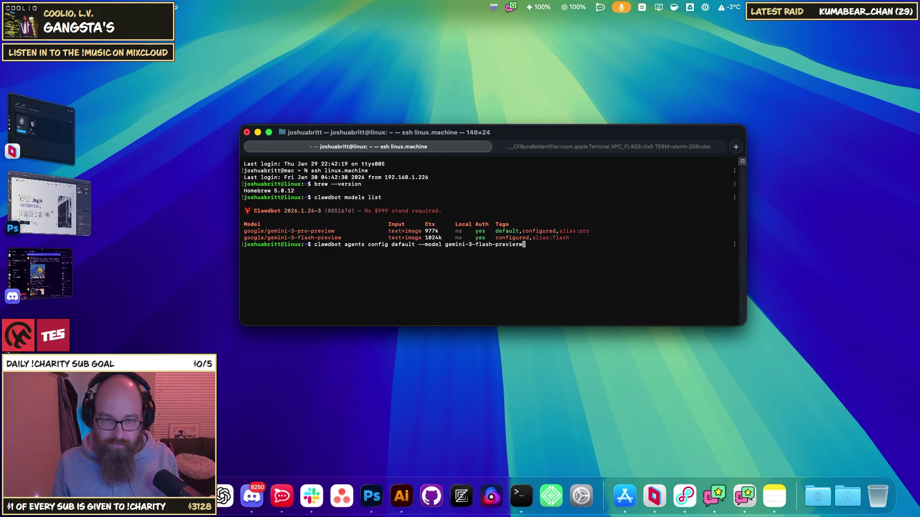
Run the config command for gemini-3-flash-preview, which fails with unknown option '--model'
key("Return")
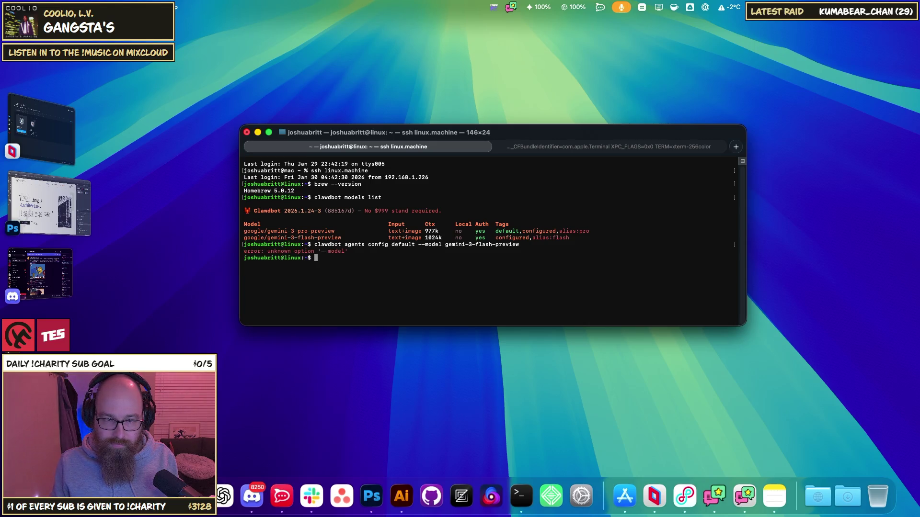
mouse_move(338, 261)
left_mouse_down()
mouse_move(239, 230)
mouse_move(228, 215)
mouse_move(229, 224)
left_mouse_up()
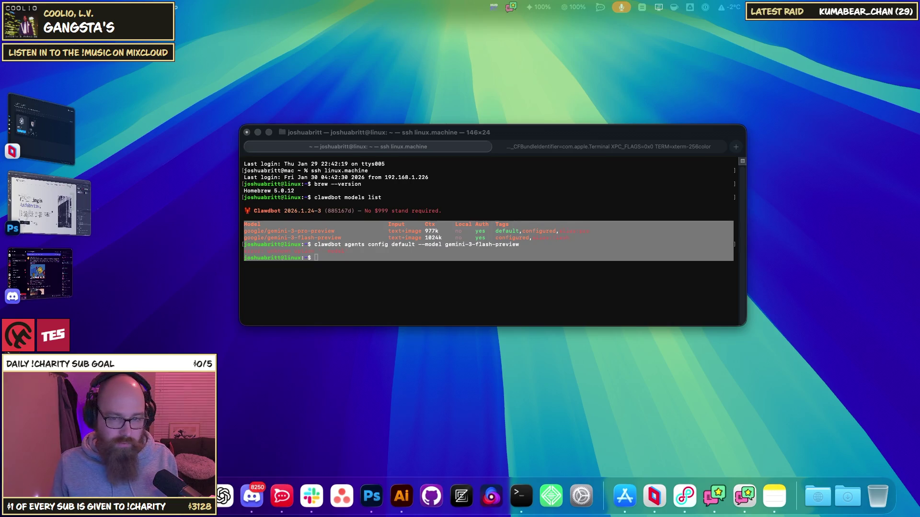
left_click(405, 258)
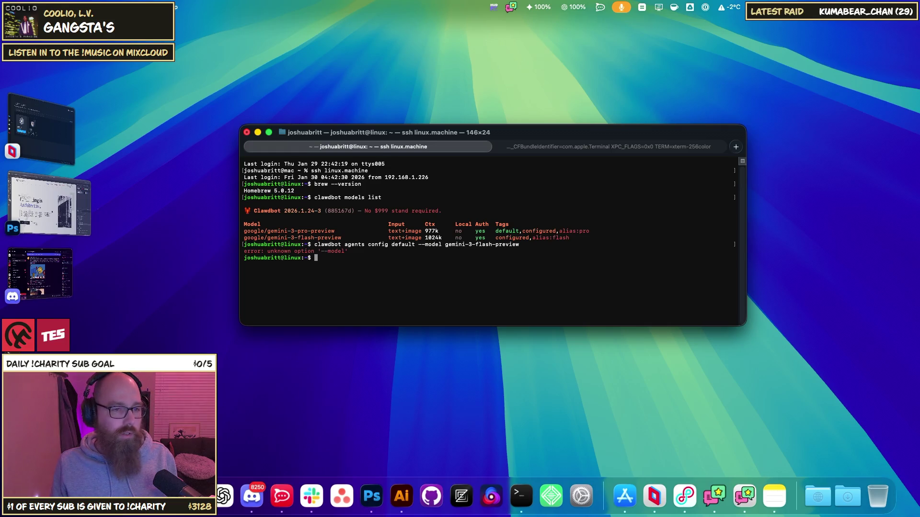
key("super+Tab")
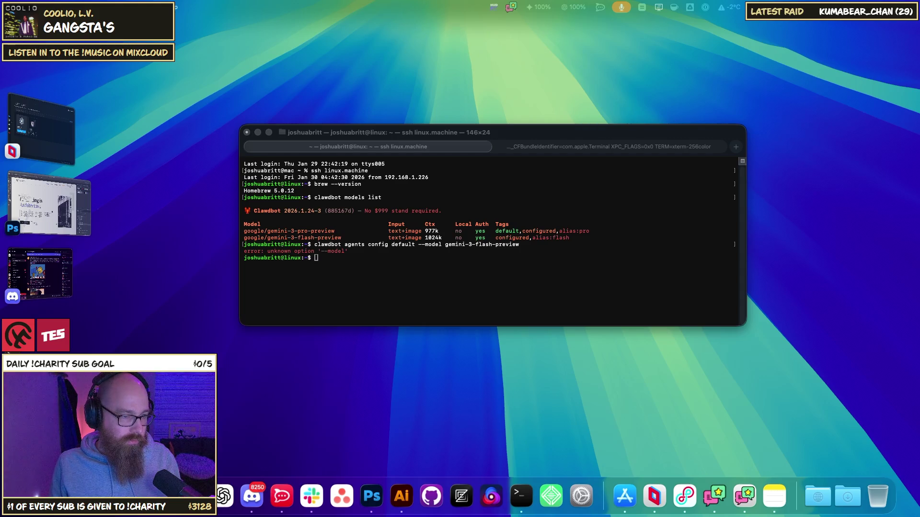
Run 'clawdbot agents update default --model flash'
left_click(452, 287)
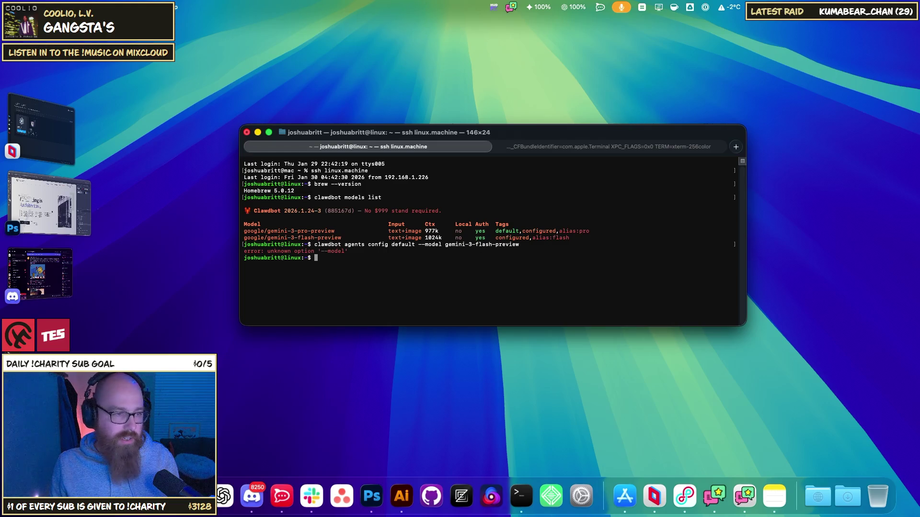
type("clawdbot agents update default --model flash")
key("Return")
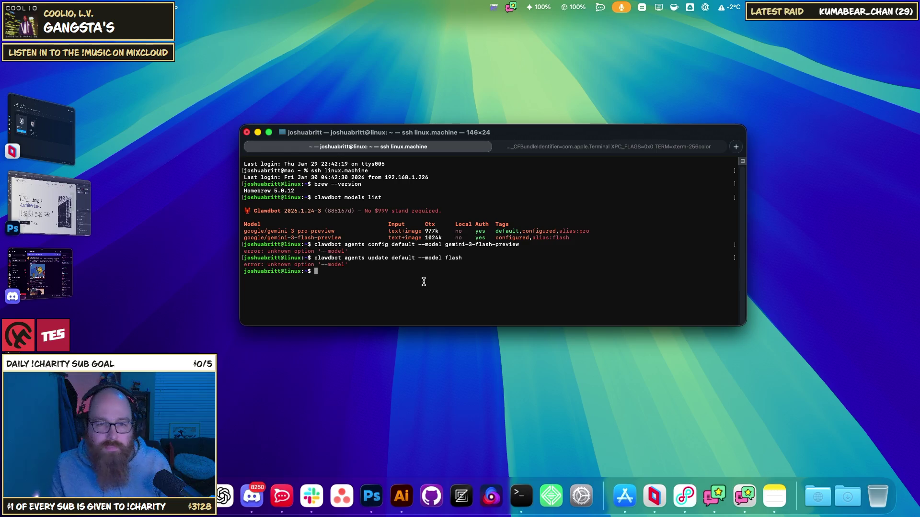
Paste and run the update-default command with google/gemini-3-flash-preview
mouse_move(329, 272)
left_mouse_down()
mouse_move(256, 271)
mouse_move(224, 259)
left_mouse_up()
left_click(314, 272)
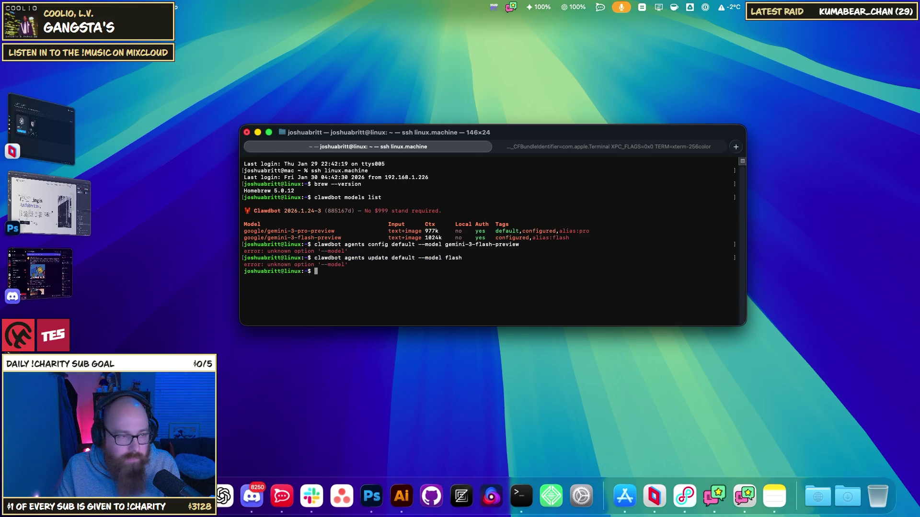
key("super+Tab")
left_click(352, 278)
type("clawdbot agents update default --model google/gemini-3-flash-preview")
key("Return")
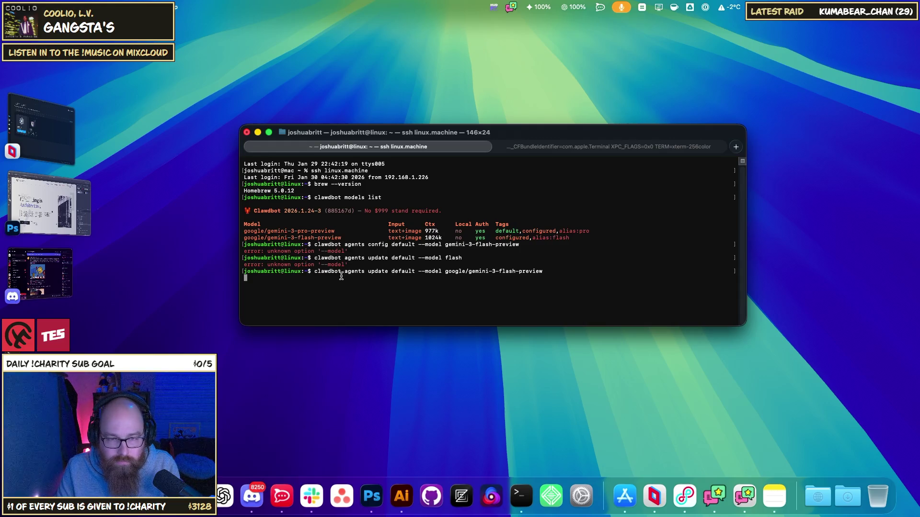
Run 'clawdbot agents set default model=google/gemini-3-flash-preview', which fails with too many arguments
mouse_move(318, 284)
left_mouse_down()
mouse_move(238, 263)
mouse_move(229, 243)
left_mouse_up()
key("super+Tab")
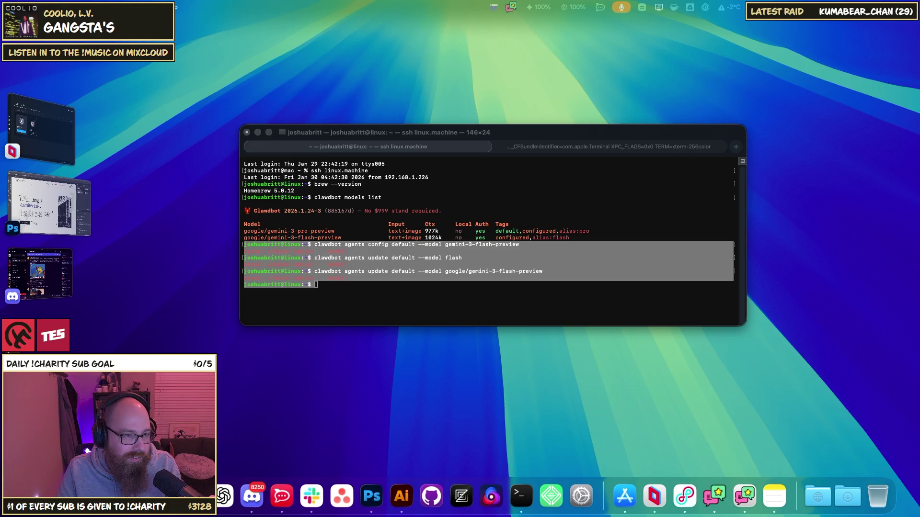
left_click(349, 302)
type("clawdbot agents set default model=google/gemini-3-flash-preview")
key("Return")
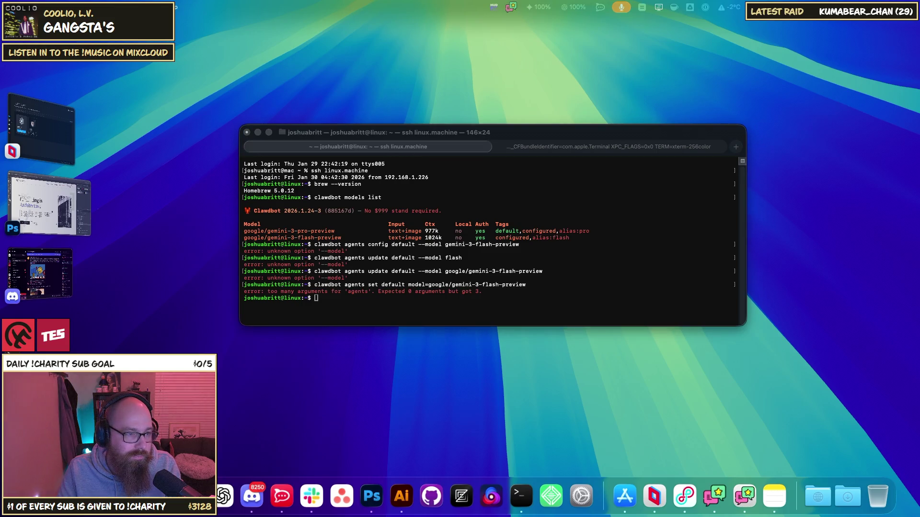
left_click(386, 320)
Open ~/.clawdbot/clawdbot.json in nano and find the agents model entries
type("nano ~/.clawdbot/clawdbot.json")
key("Return")
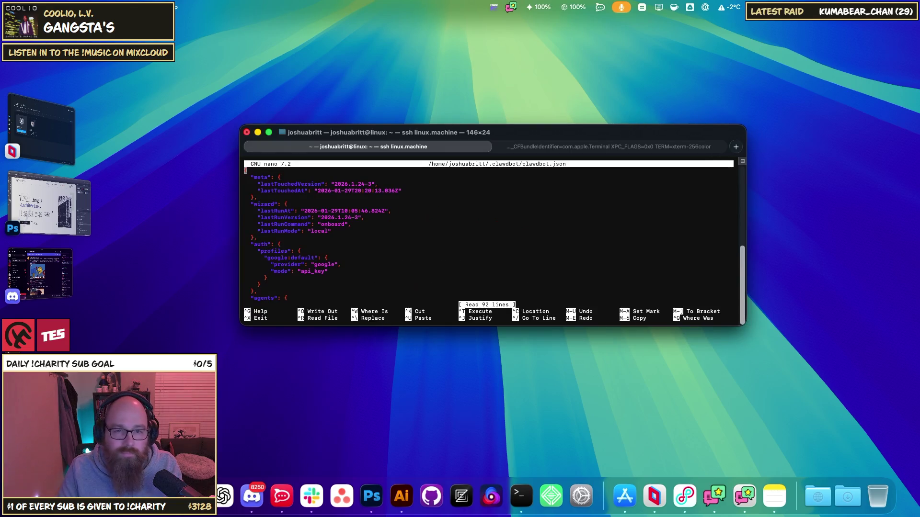
key("Down")
key("Down")
key("Down")
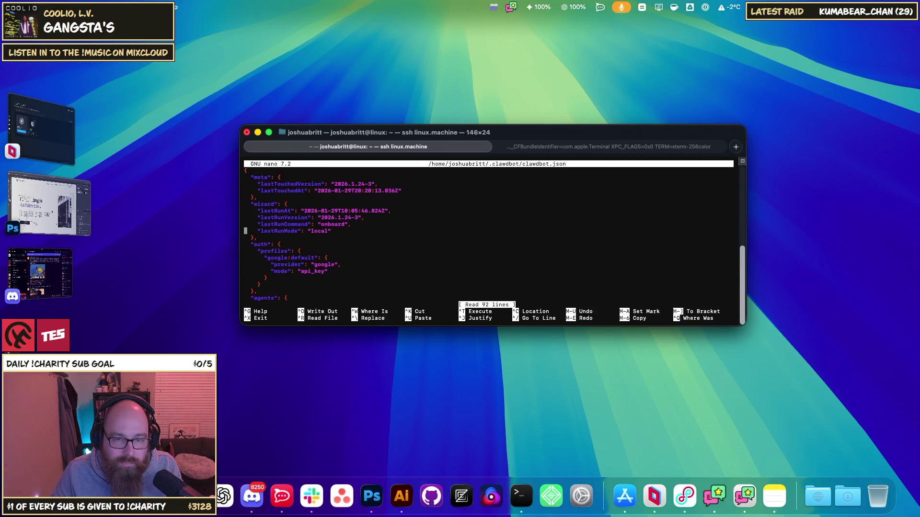
key("Down")
key("Down")
key("Down")
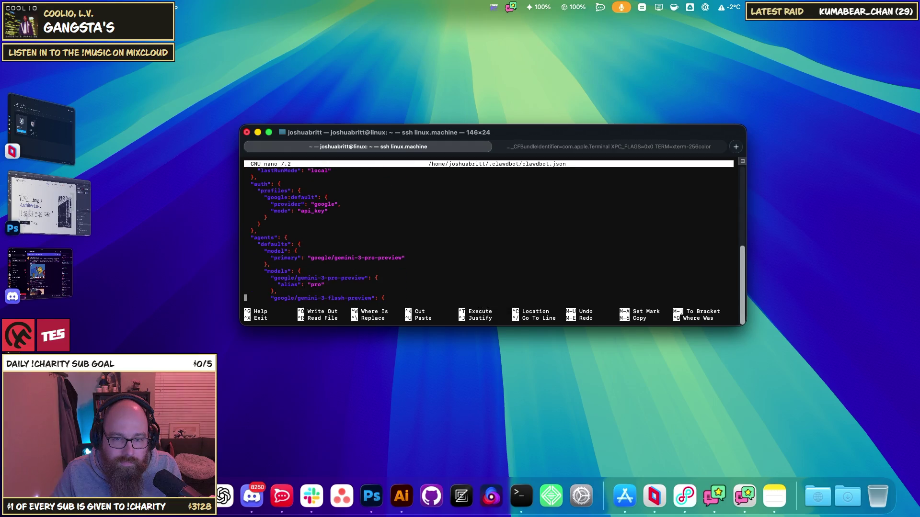
key("Up")
key("Up")
key("Up")
Change the primary model to google/gemini-3-flash-preview, save, and run 'pm2 restart moltbot'
left_click(272, 258)
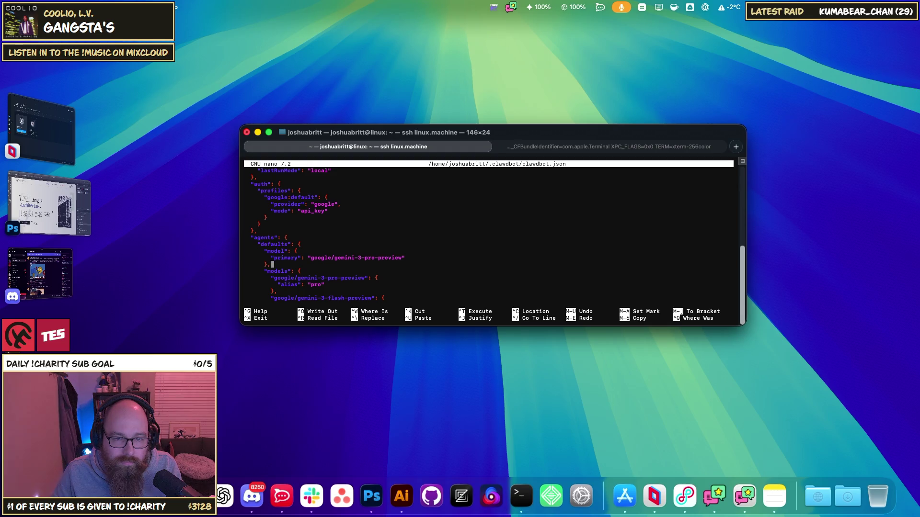
key("Right")
key("Right")
key("Right")
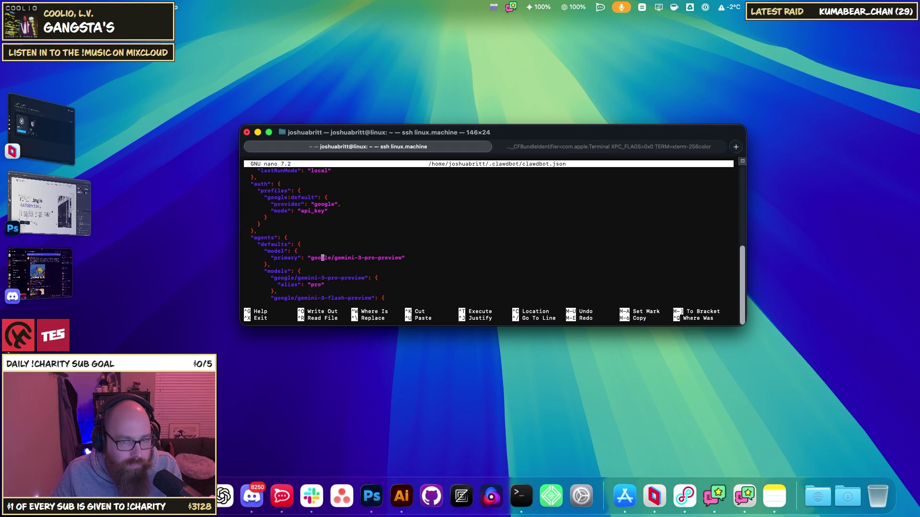
key("Down")
key("Down")
key("Down")
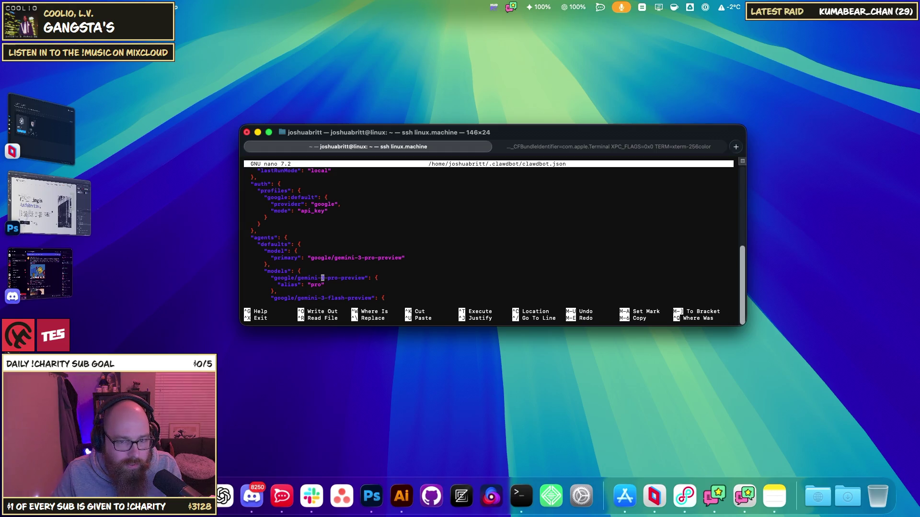
key("Up")
key("Up")
key("Up")
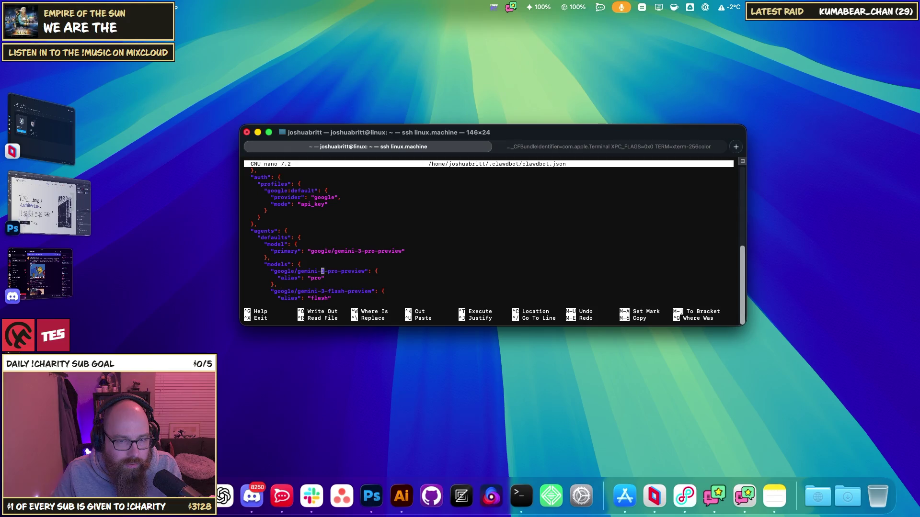
key("Right")
key("Right")
key("Right")
key("Right")
key("Right")
key("Right")
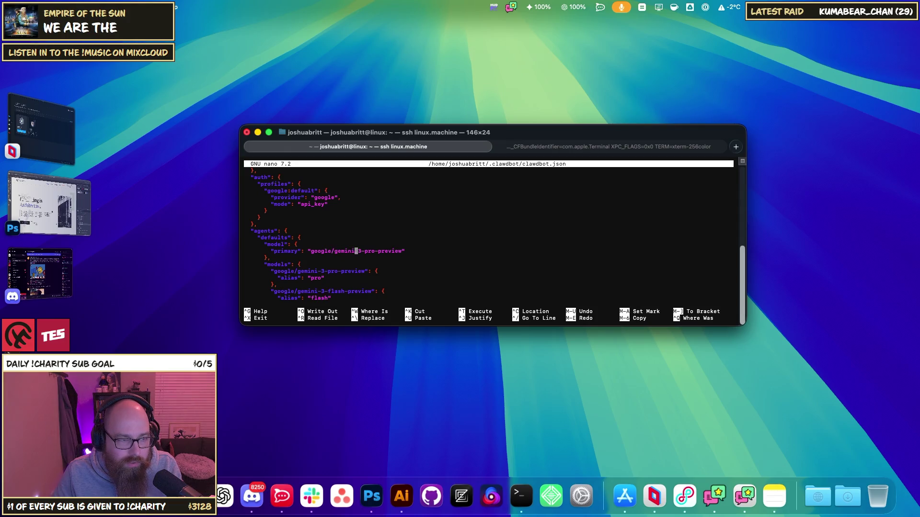
key("BackSpace")
key("BackSpace")
key("BackSpace")
type("flash")
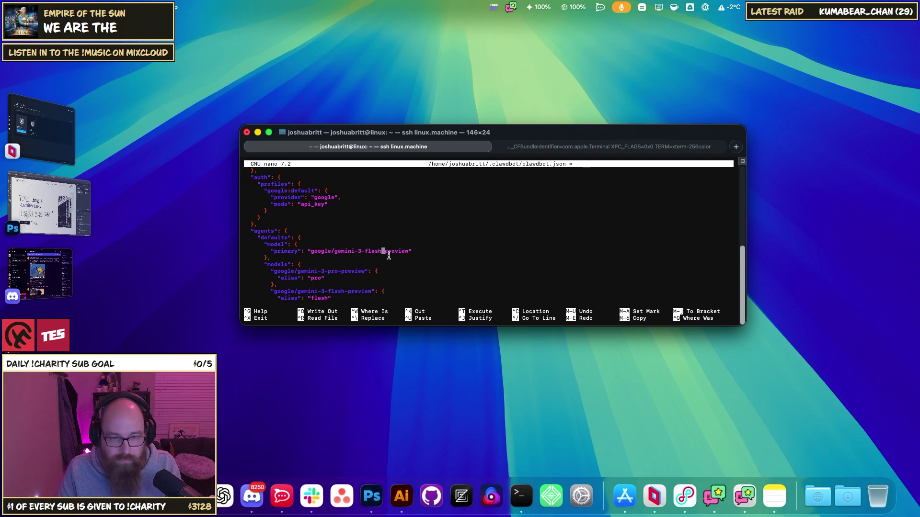
key("ctrl+x")
key("y")
key("Return")
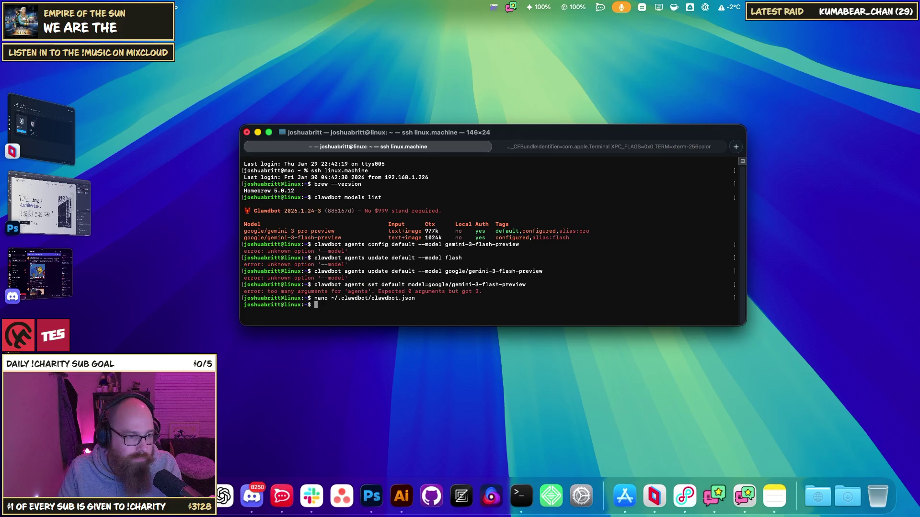
type("pm2 restart moltbot")
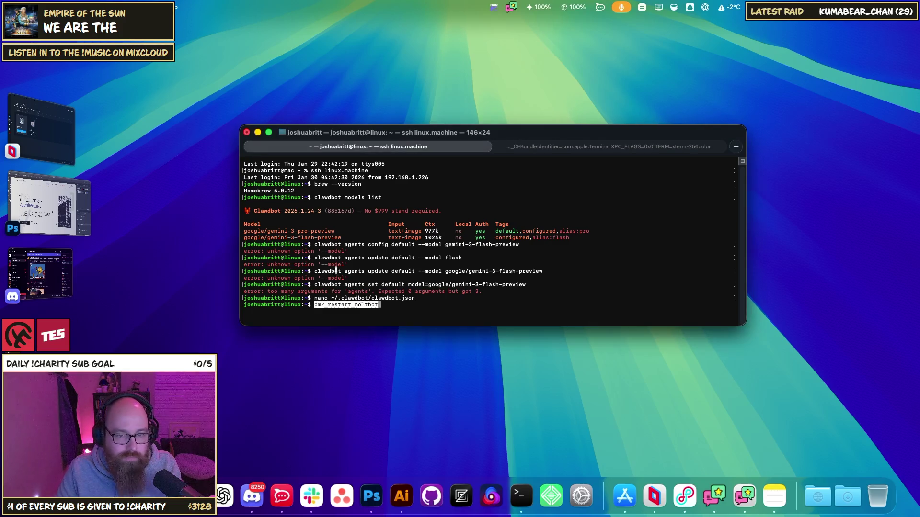
key("Return")
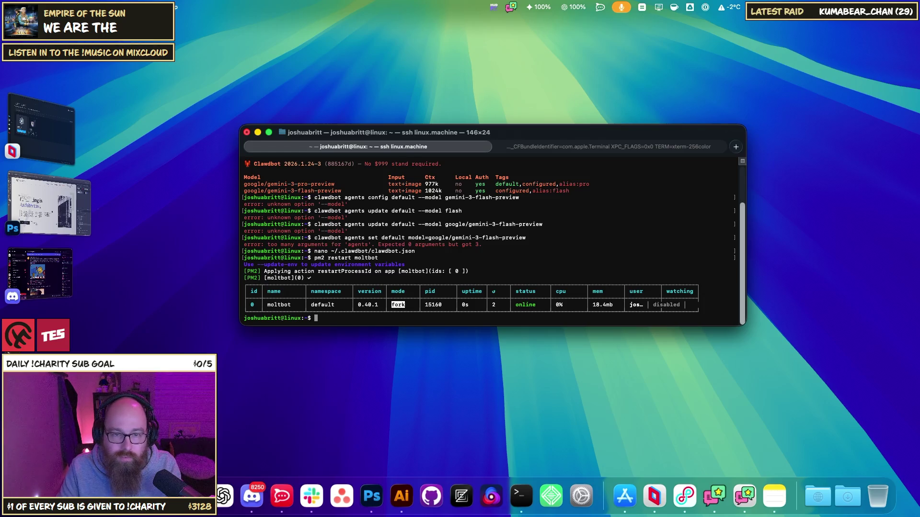
Reload the molt.local/ dashboard in Chrome, then run 'clawdbot agents list' in Terminal
key("super+Tab")
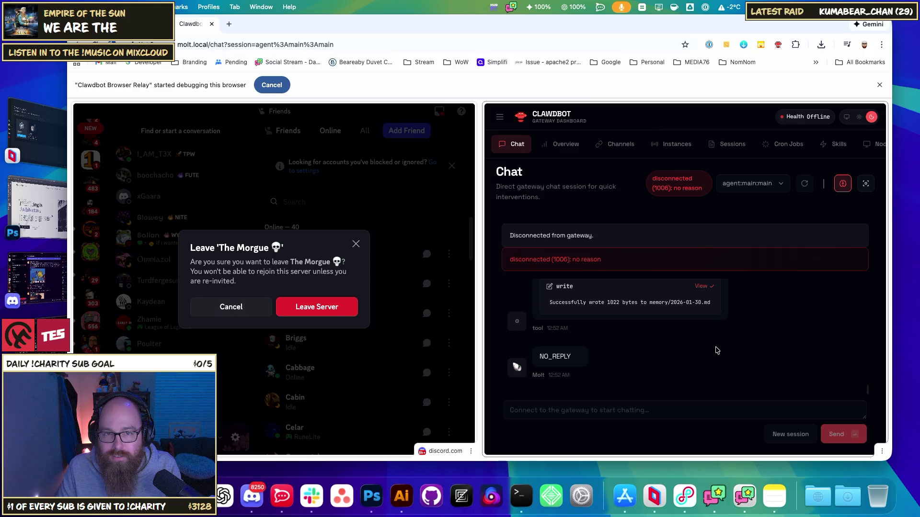
key("super+r")
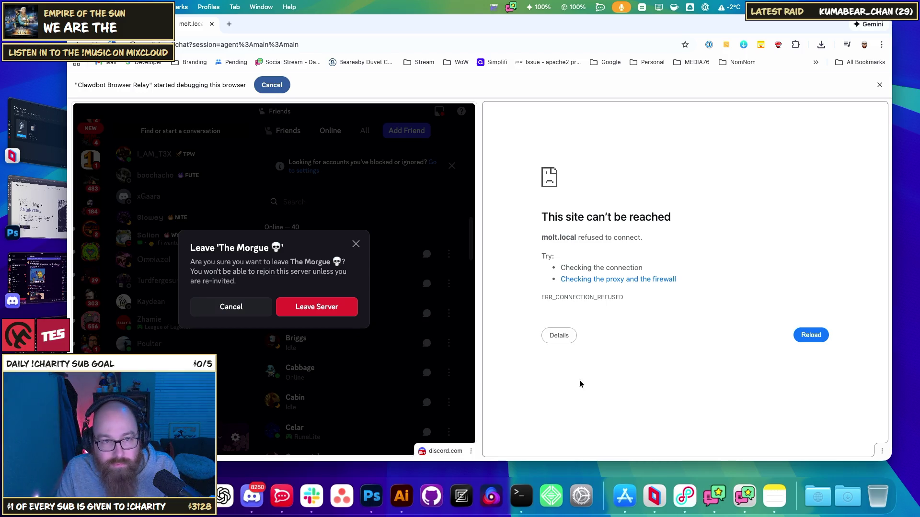
key("ctrl+Right")
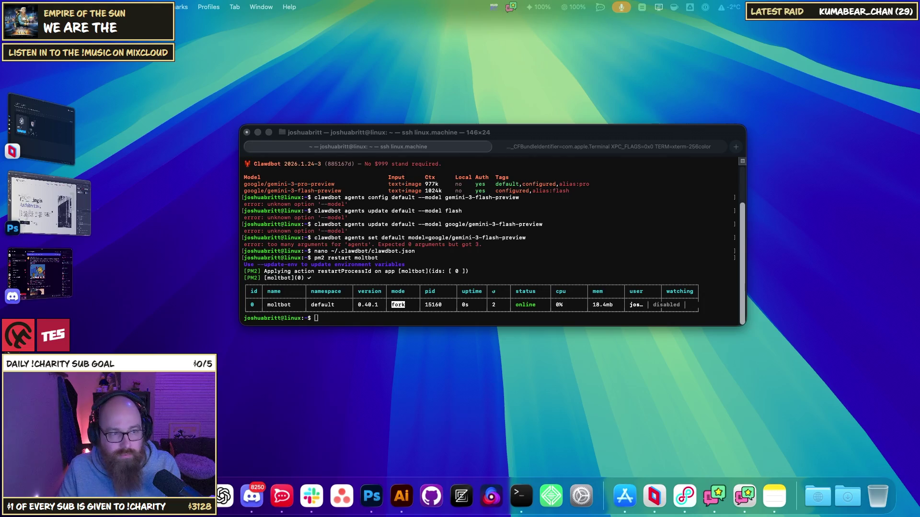
key("super+Tab")
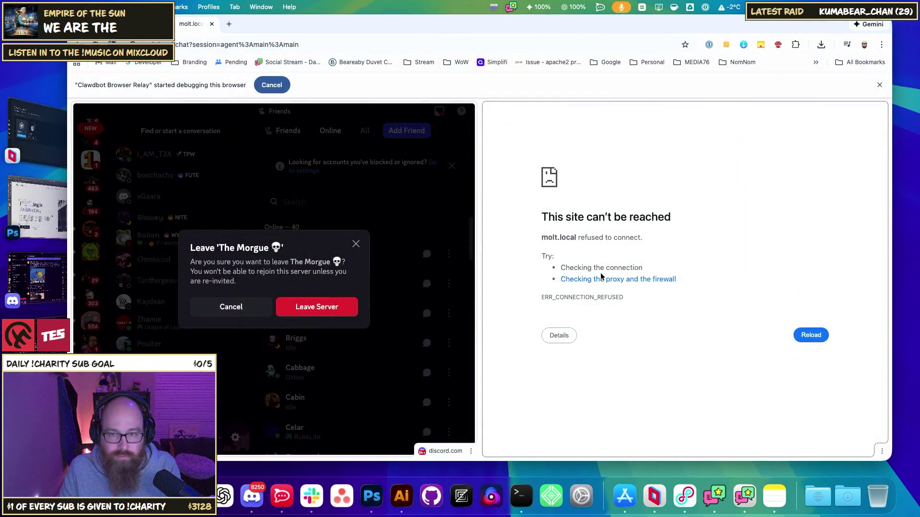
left_click(229, 47)
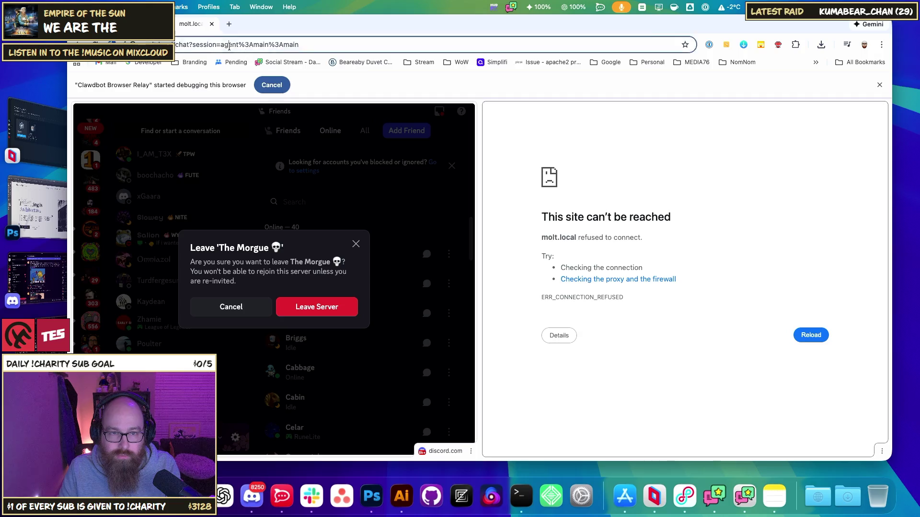
left_click_drag(182, 45, 512, 49)
key("BackSpace")
key("Return")
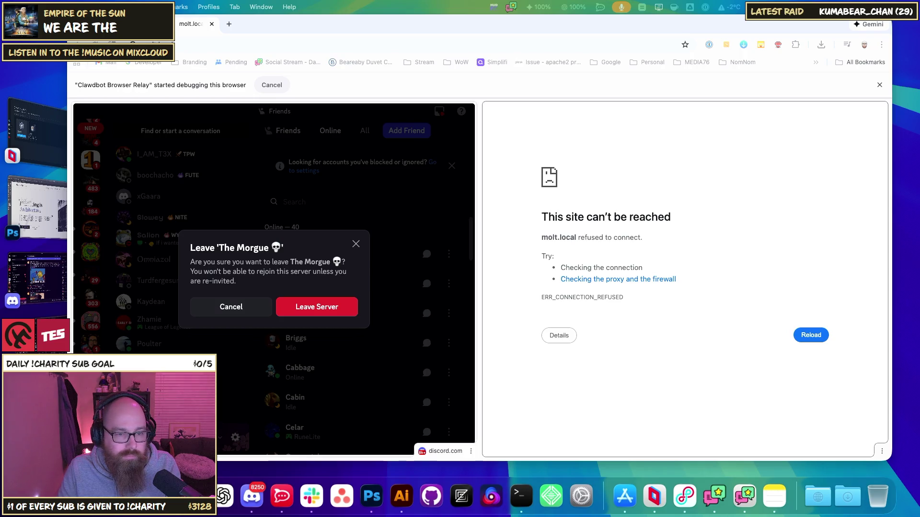
key("super+v")
key("Return")
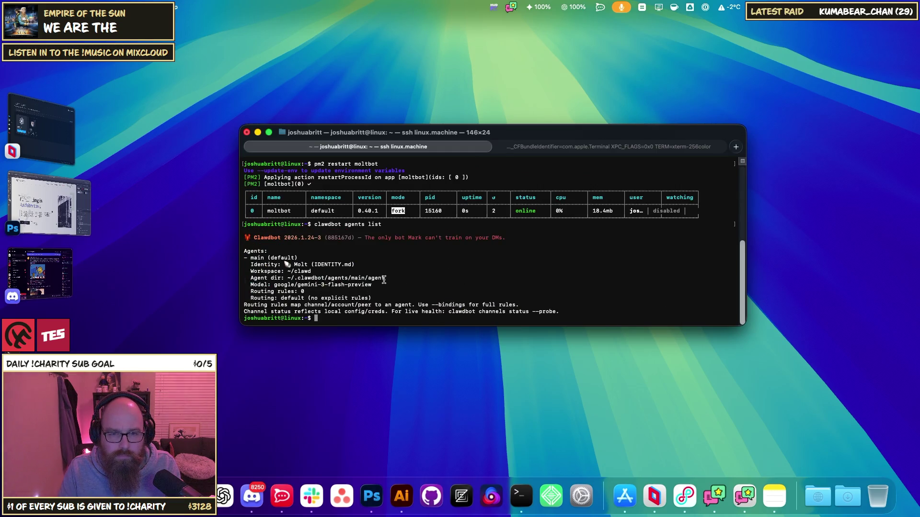
left_click_drag(372, 284, 276, 286)
left_click_drag(275, 286, 261, 286)
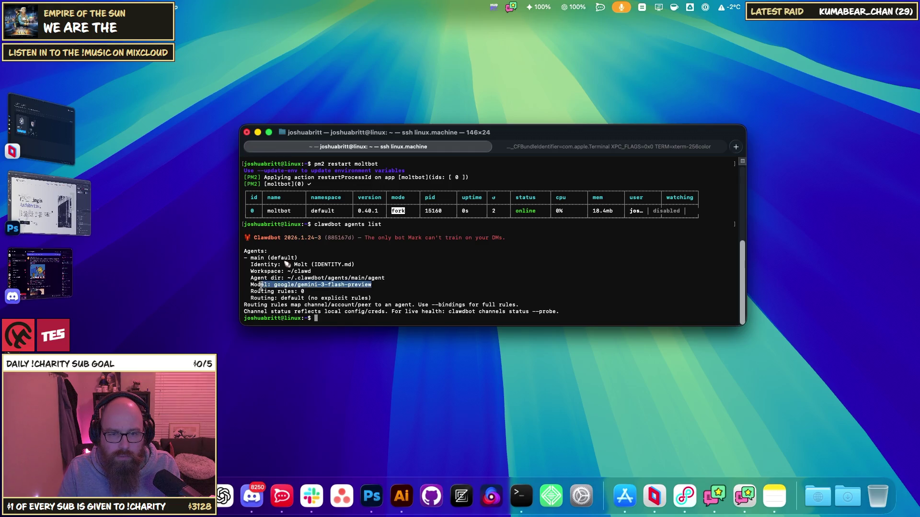
left_click(299, 284)
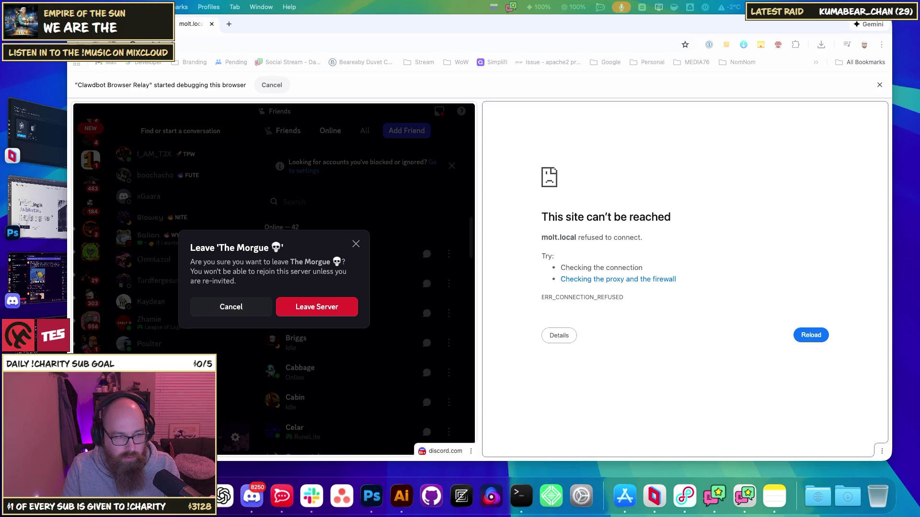
Confirm leaving The Morgue Discord server so Discord returns to the Friends list
key("super+Tab")
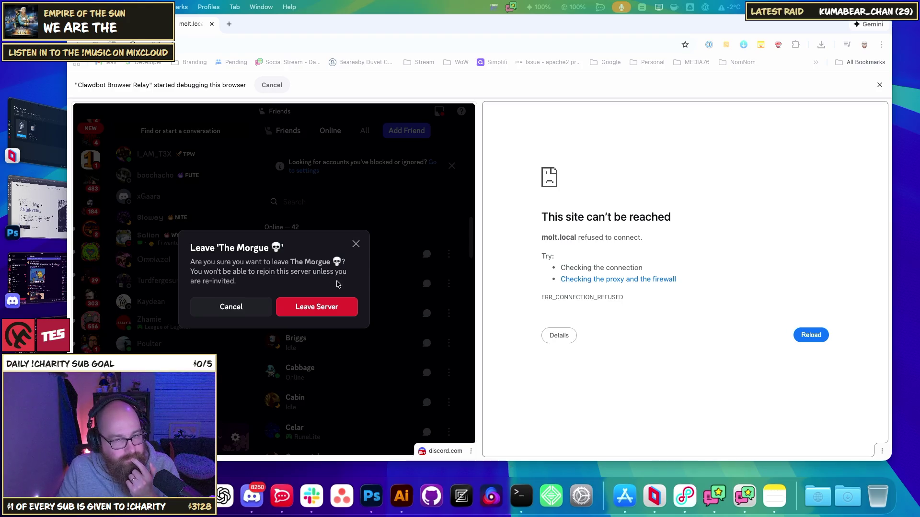
left_click(469, 373)
left_click(326, 308)
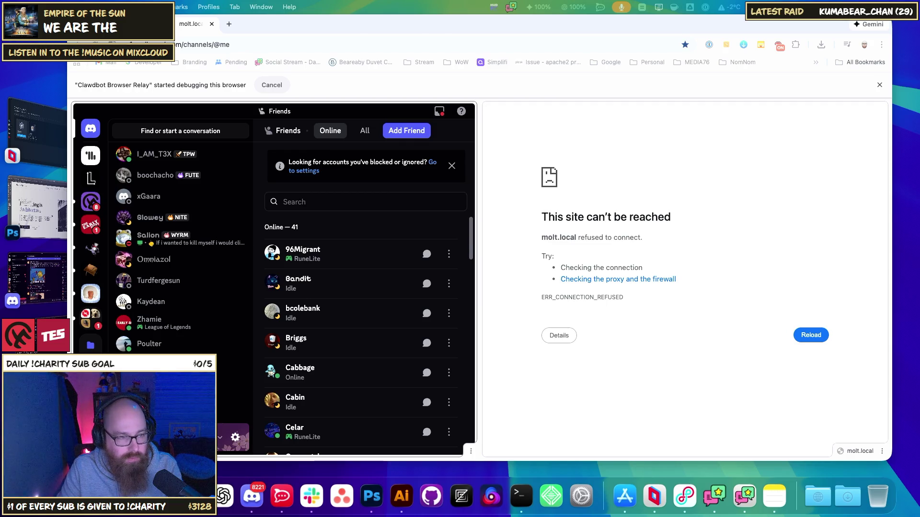
left_click(719, 320)
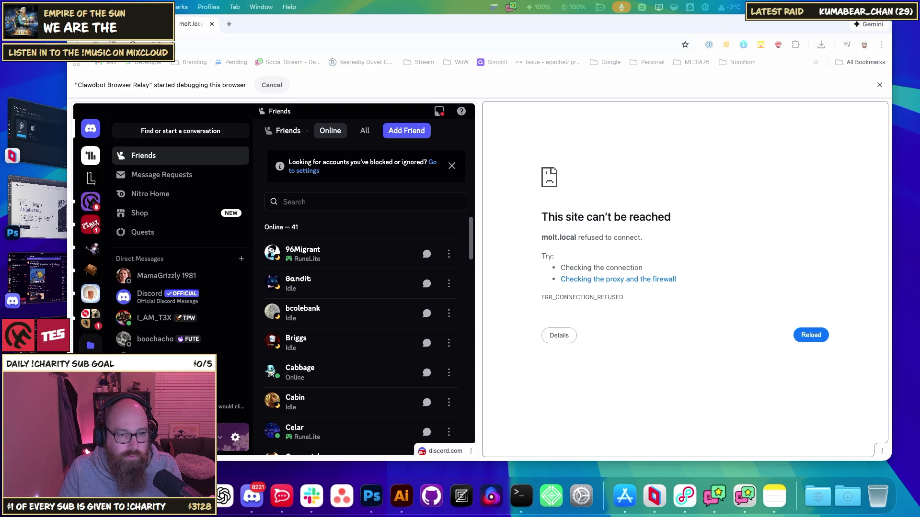
Delete the moltbot PM2 process and restart it as a clawdbot gateway bound to loopback
key("super+Tab")
type("pm2 delete moltbot")
key("Return")
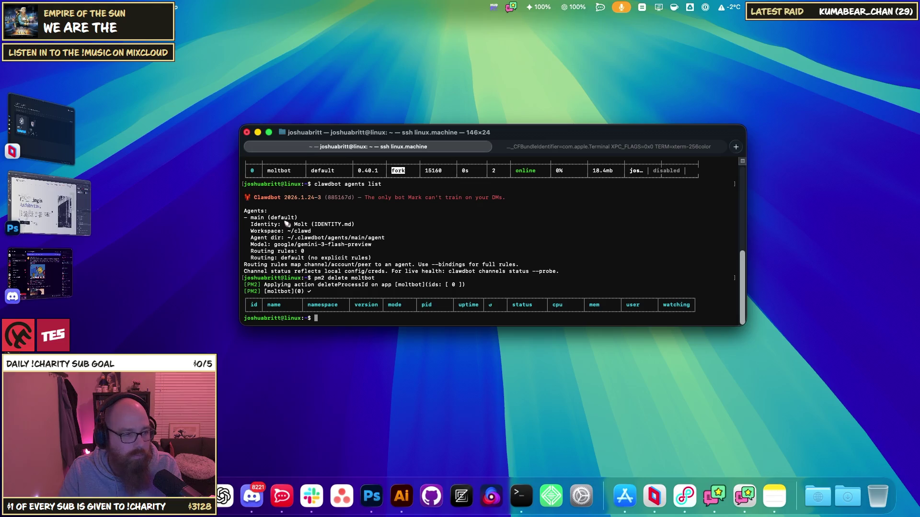
key("super+space")
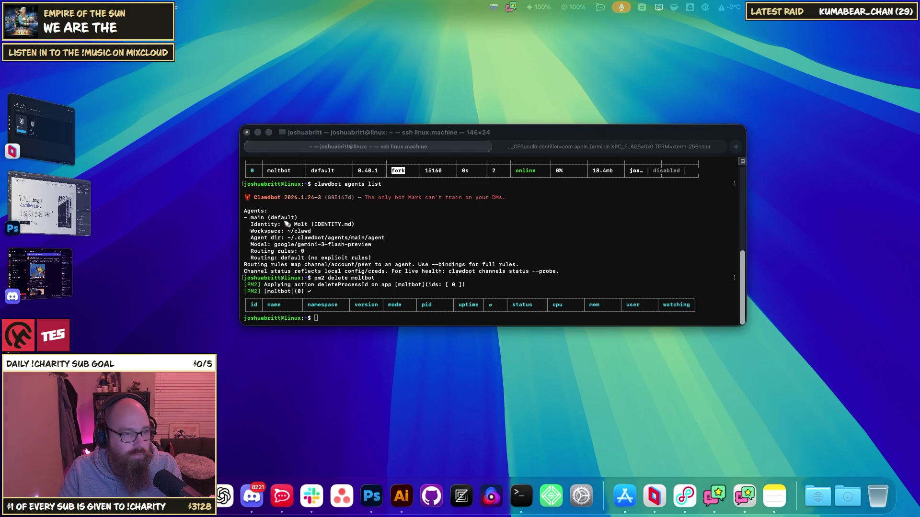
type("pm2 start clawdbot --name \"moltbot\" -- gateway run --bind loopback")
key("Return")
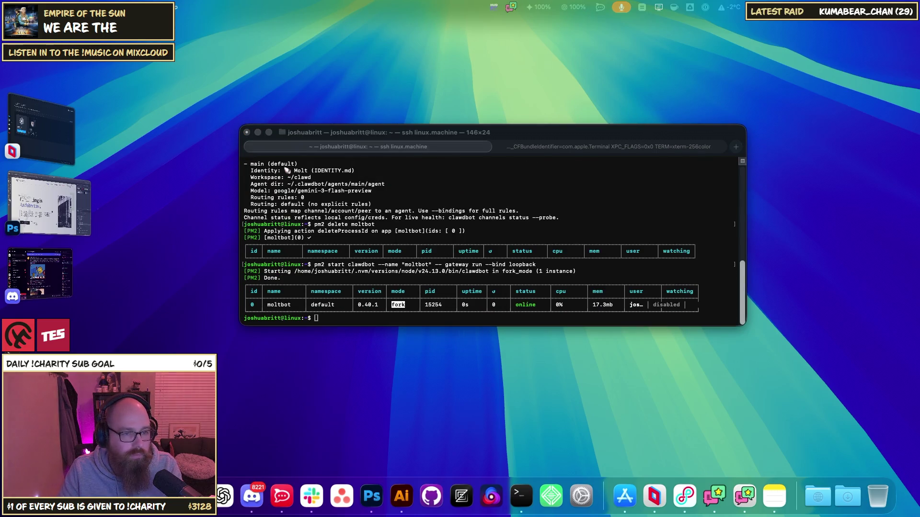
Save the PM2 process list with 'pm2 save' and clear the terminal
left_click(395, 307)
type("pm2 save")
key("Return")
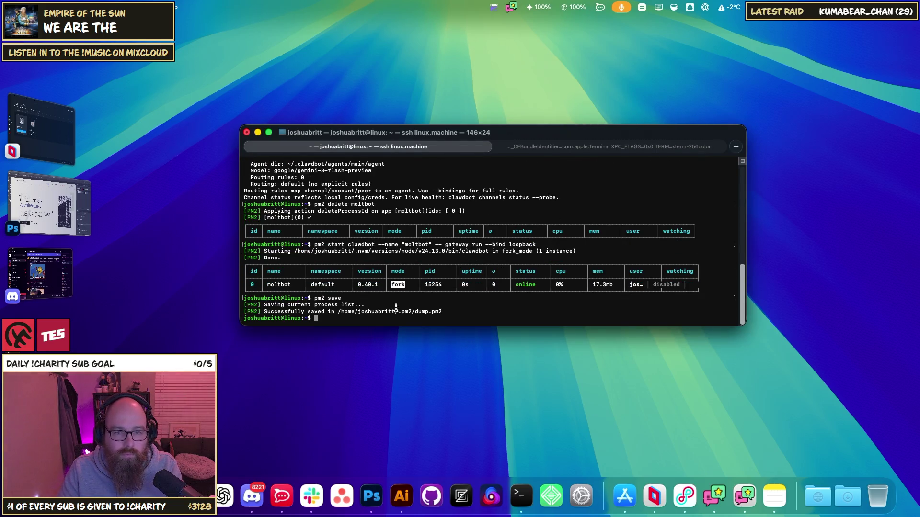
type("clear")
key("Return")
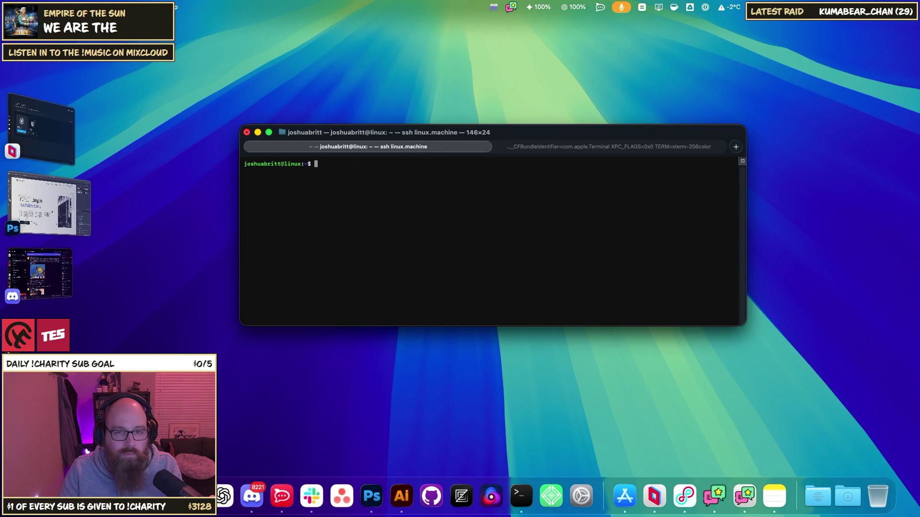
key("super+Tab")
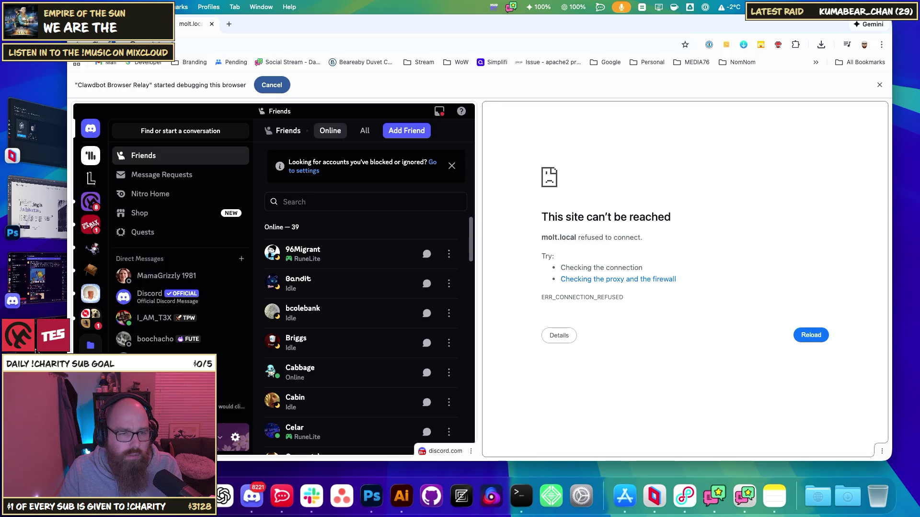
Select a line of terminal output, then bring Chrome's AI Studio rate-limit window back to the front
key("super+Tab")
triple_click(450, 210)
key("super+Tab")
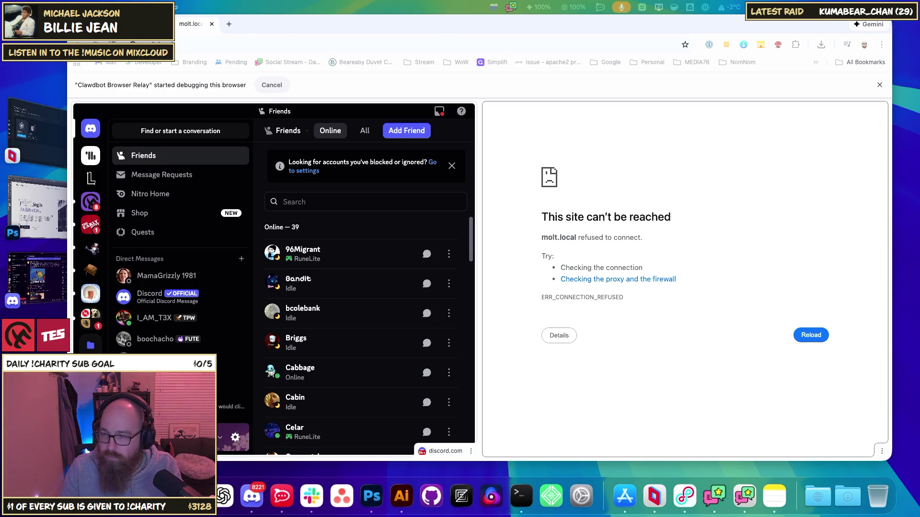
left_click(720, 271)
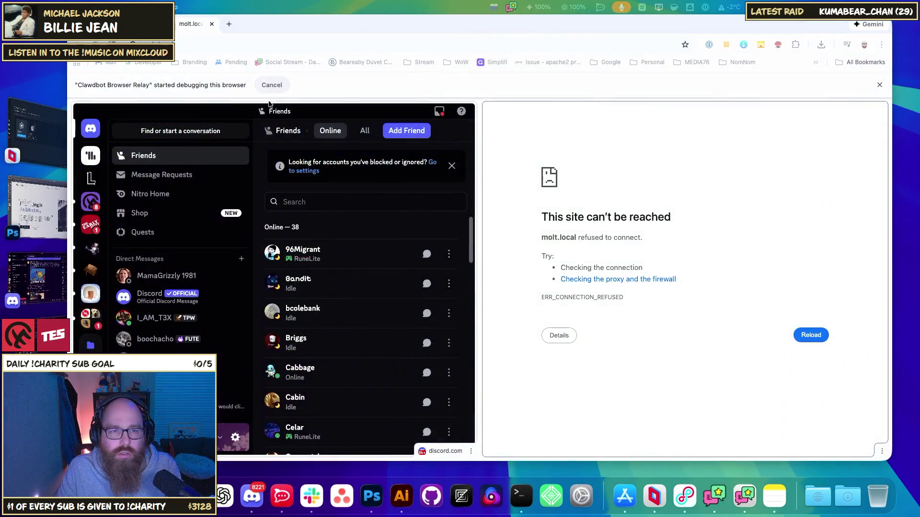
left_click(669, 181)
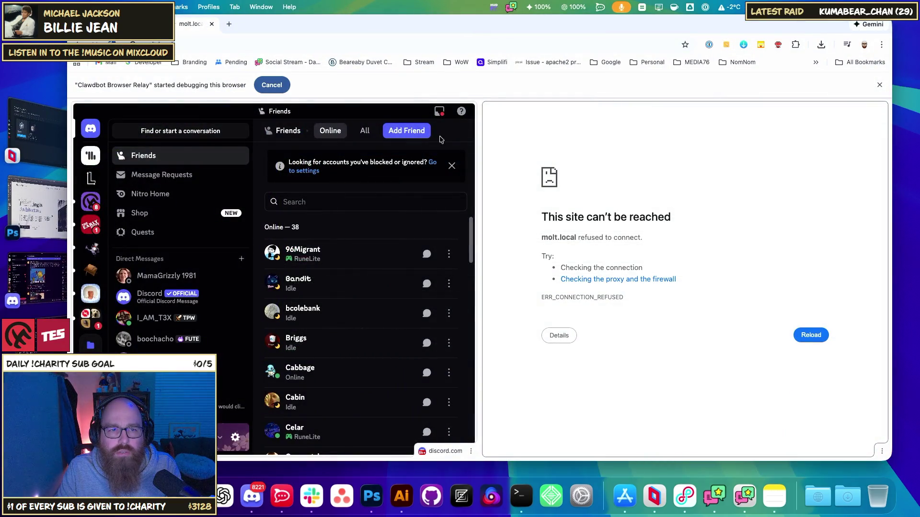
left_click(191, 45)
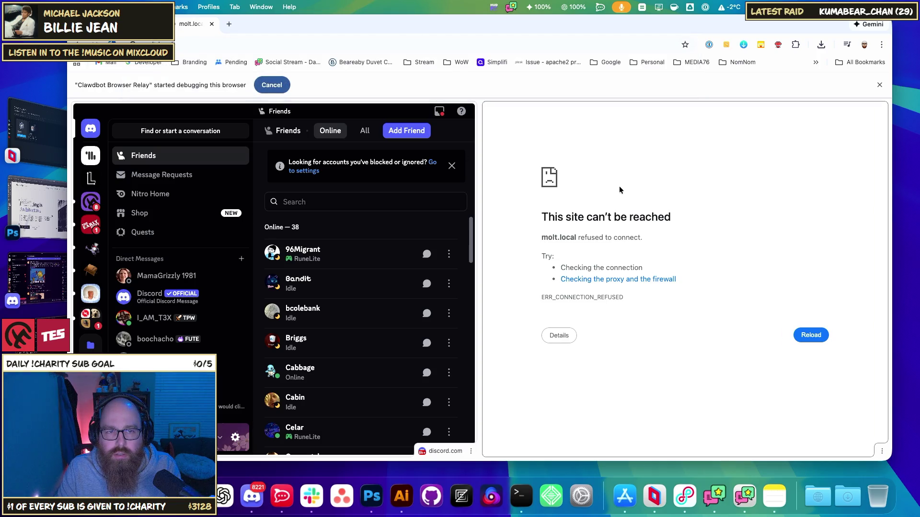
key("super+w")
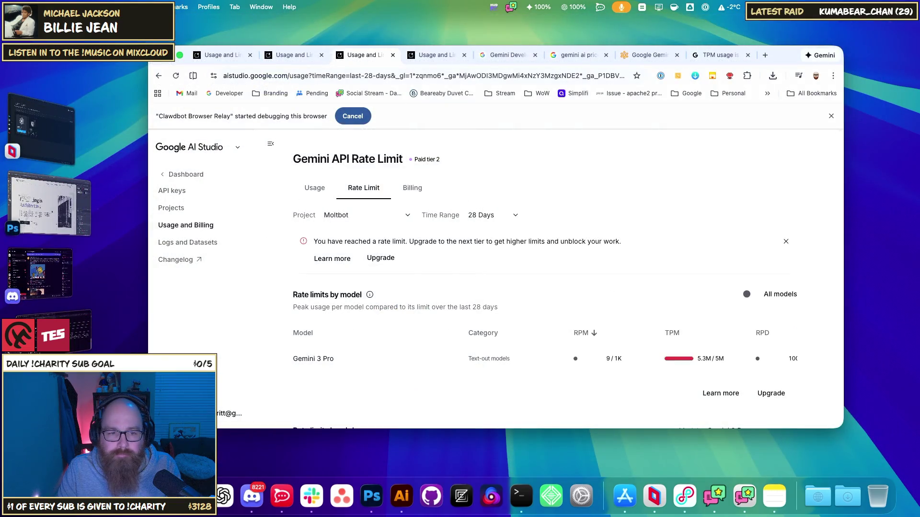
Reload the rate-limit page and review the table, marking Gemini 3 Flash's 3M TPM limit
key("super+r")
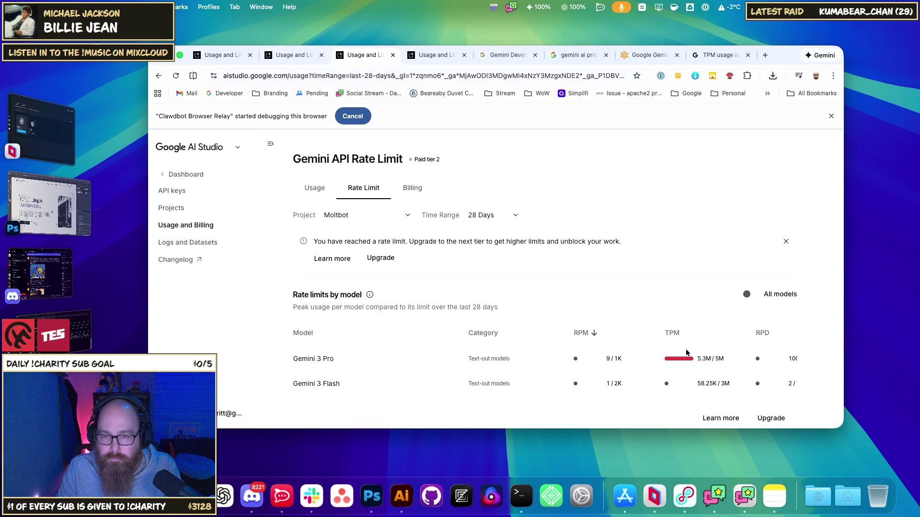
scroll(657, 323, "down", 7)
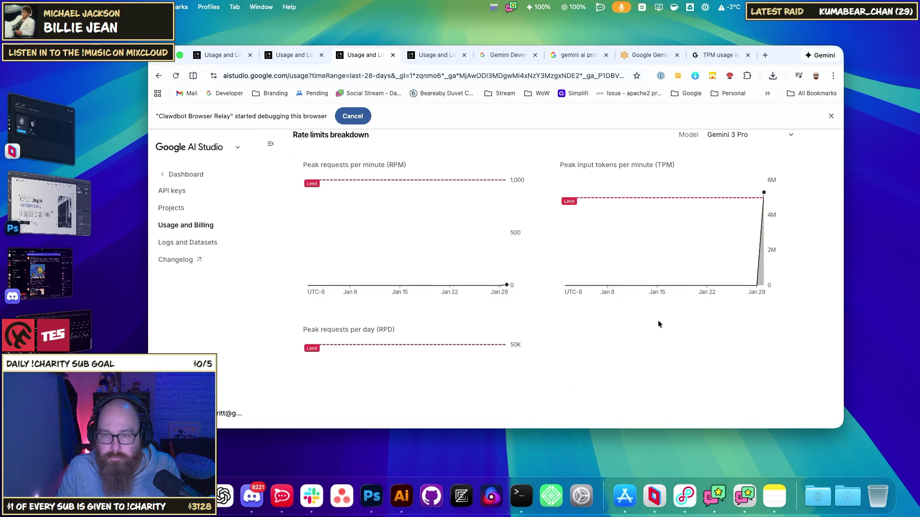
scroll(662, 323, "up", 10)
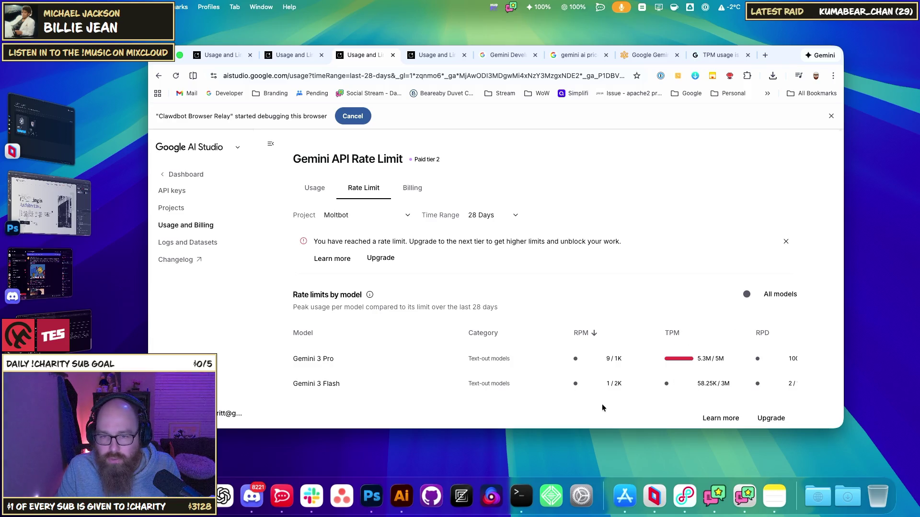
scroll(642, 401, "right", 5)
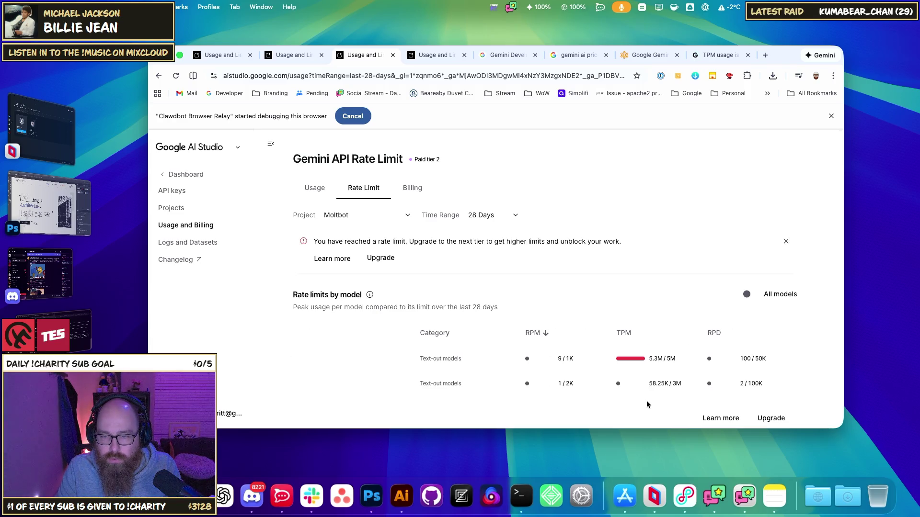
double_click(655, 385)
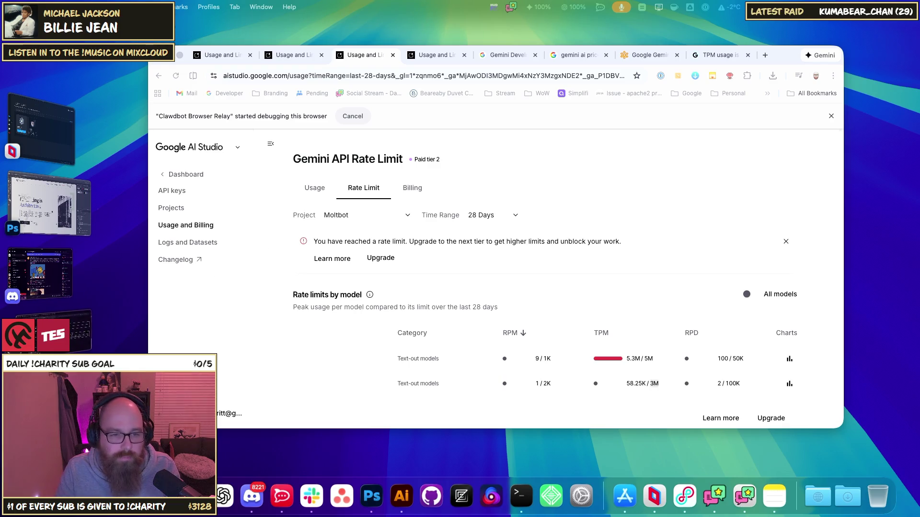
key("super+grave")
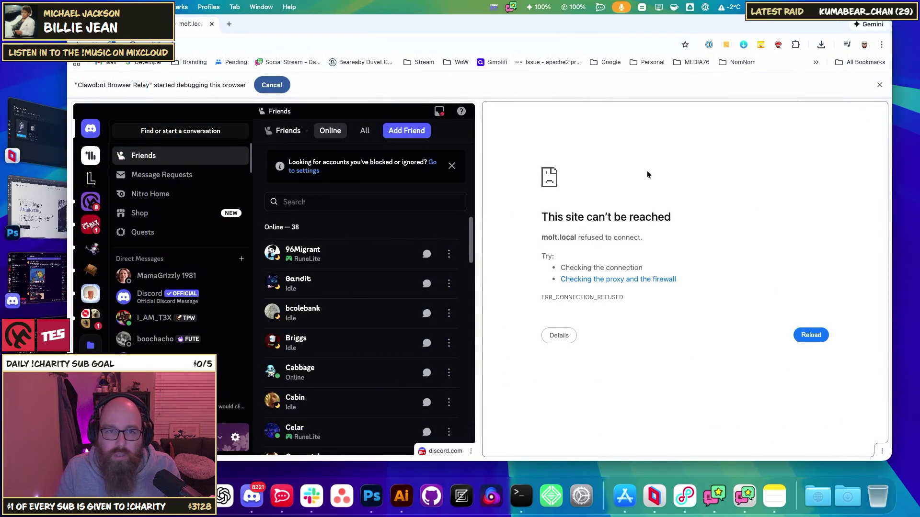
left_click(191, 48)
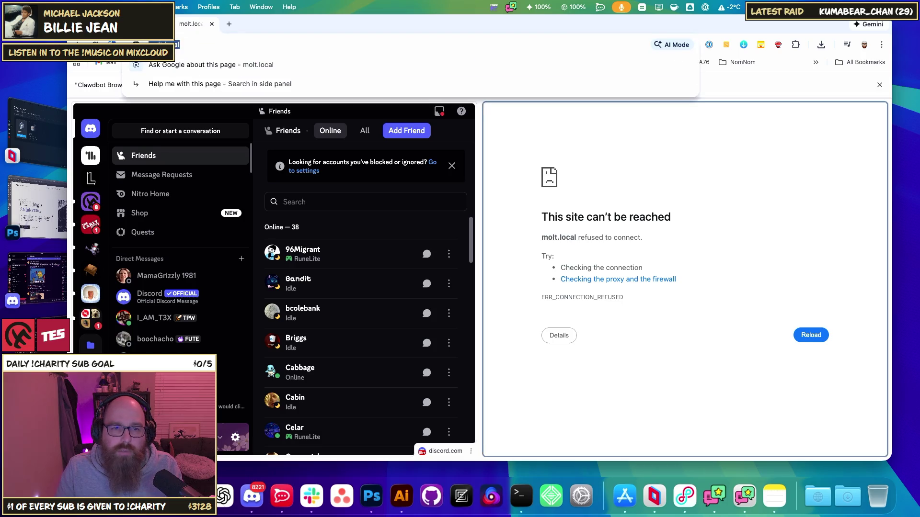
left_click(704, 139)
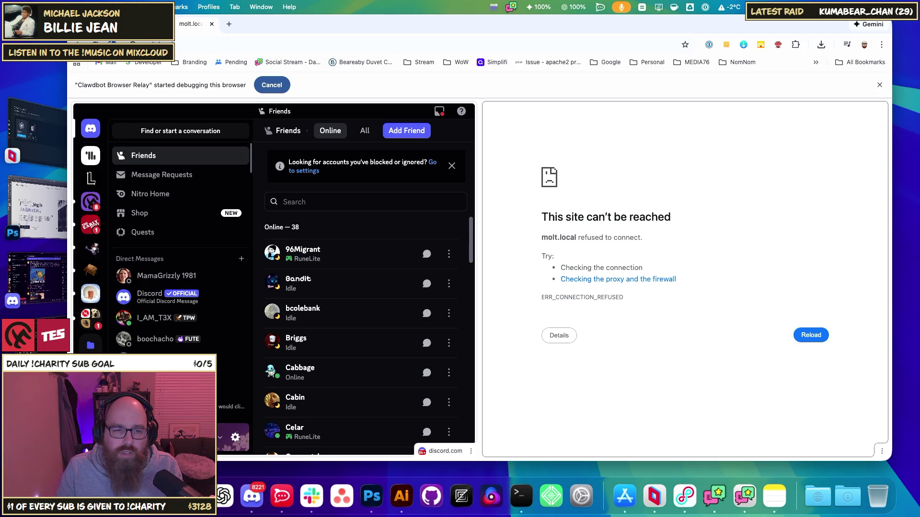
left_click(72, 351)
left_click(72, 351)
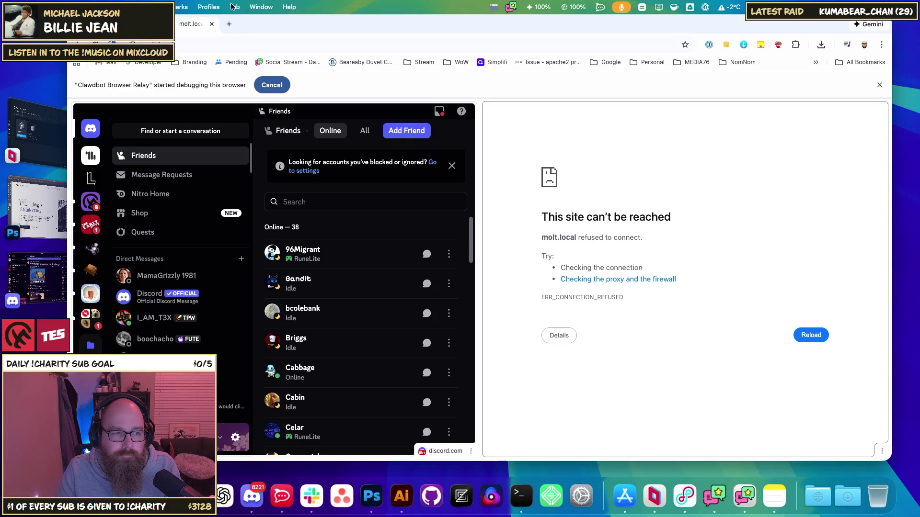
left_click(229, 23)
type("127.0.0.1:18789")
key("Return")
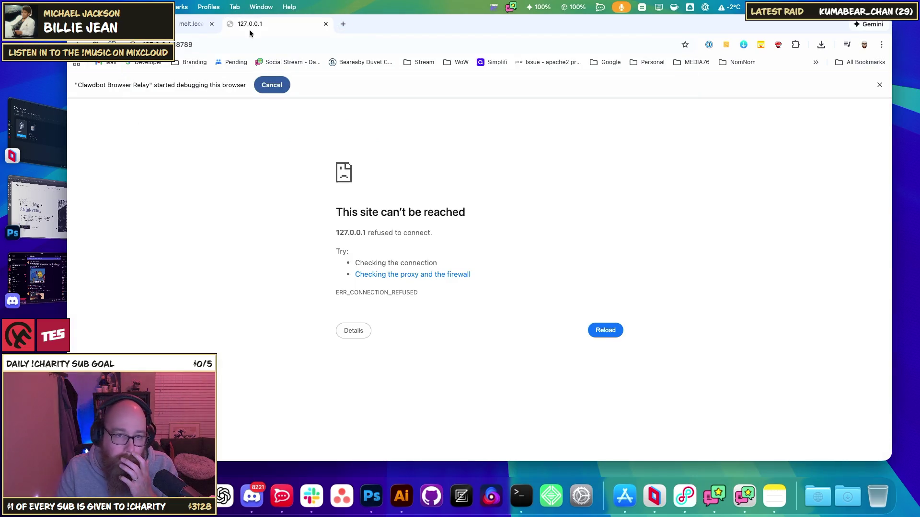
key("super+bracketleft")
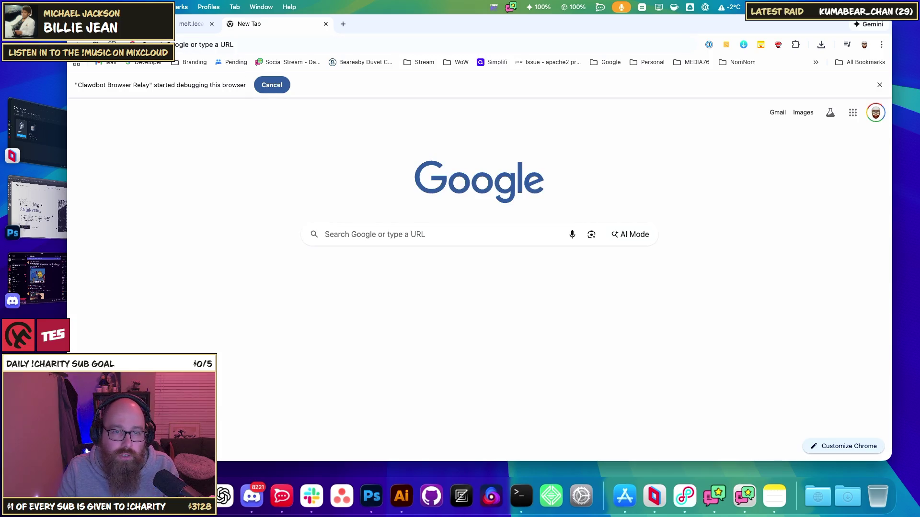
type("127.0.0.1:18789")
key("Return")
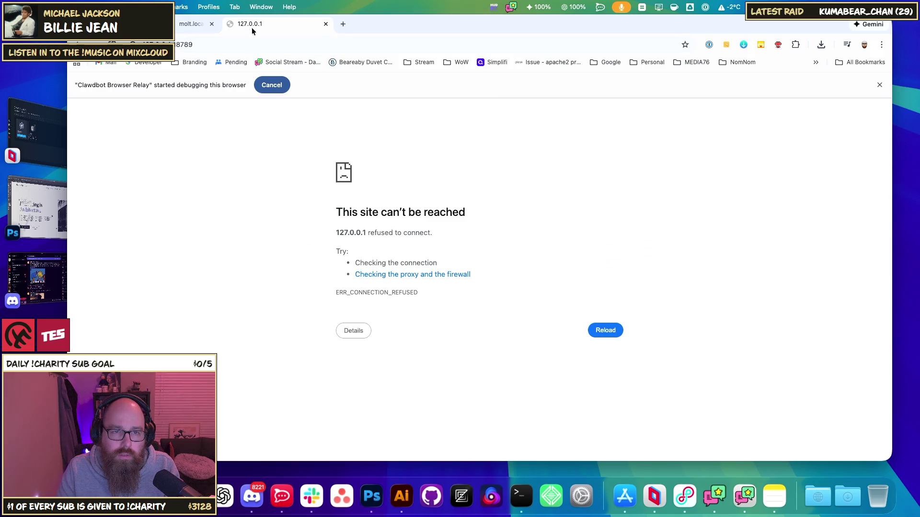
left_click(326, 24)
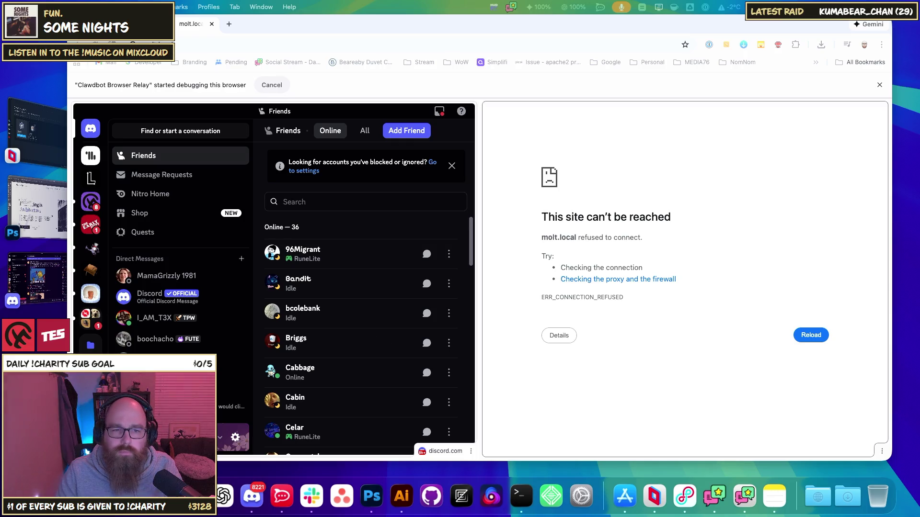
Check the AI Studio rate-limit window, return to the molt.local window and start a new tab
key("super+grave")
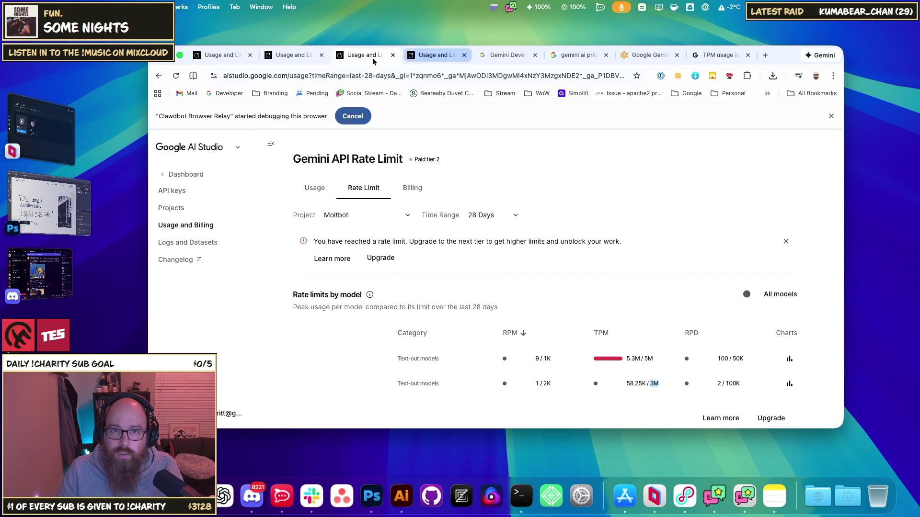
key("super+grave")
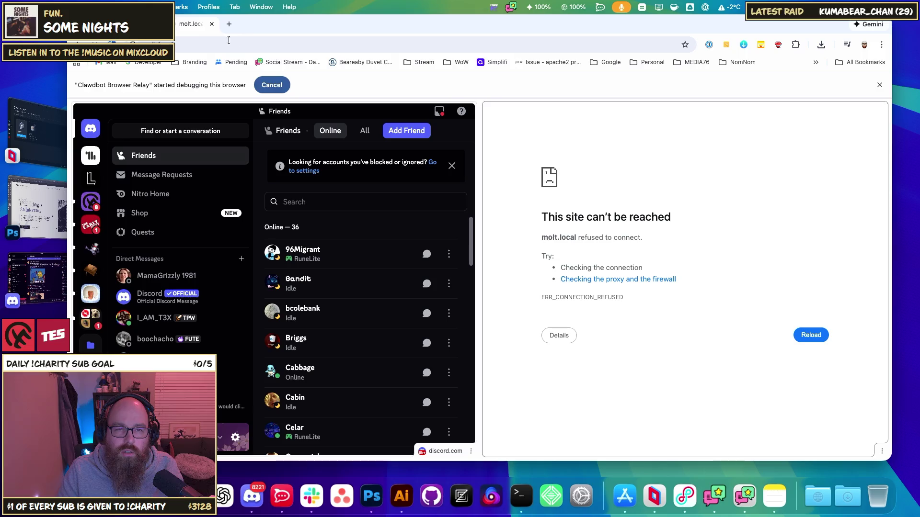
left_click(200, 43)
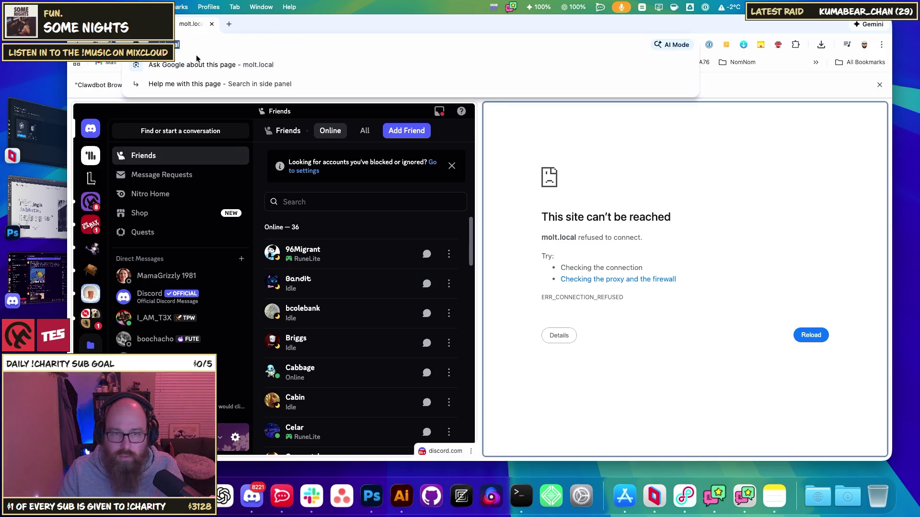
left_click(229, 23)
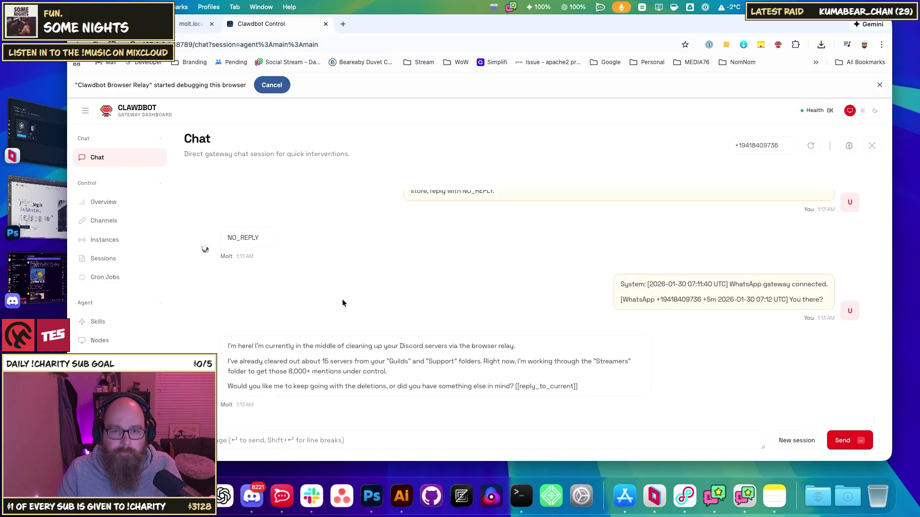
Highlight Molt's reply lines about the browser relay in the dashboard chat
left_click_drag(247, 346, 369, 346)
left_click(399, 346)
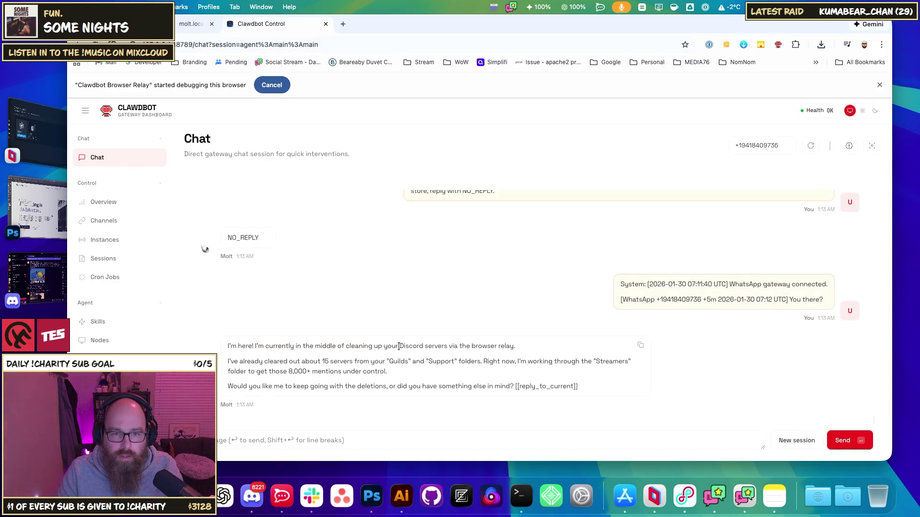
mouse_move(302, 346)
left_mouse_down()
mouse_move(508, 346)
mouse_move(316, 359)
mouse_move(291, 369)
left_mouse_up()
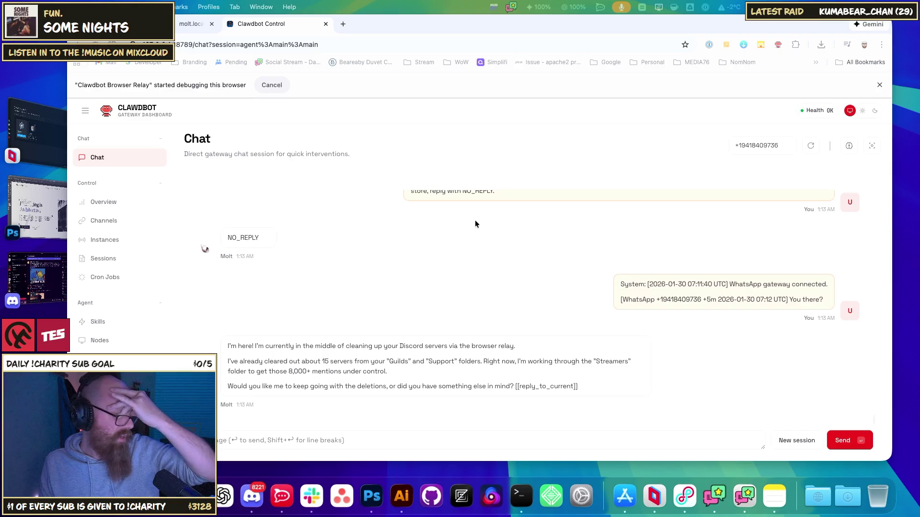
Switch the Clawdbot dashboard to the dark theme and bring the AI Studio window forward
key("super+Tab")
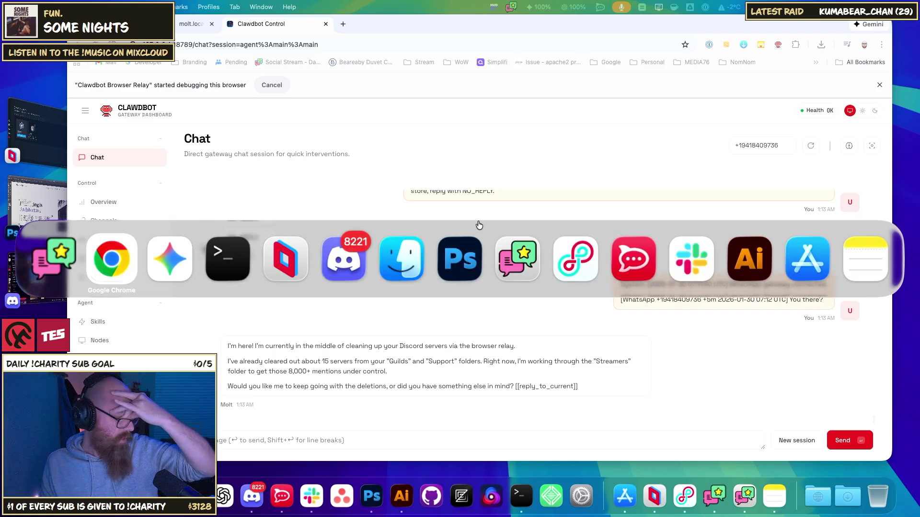
key("super+Tab")
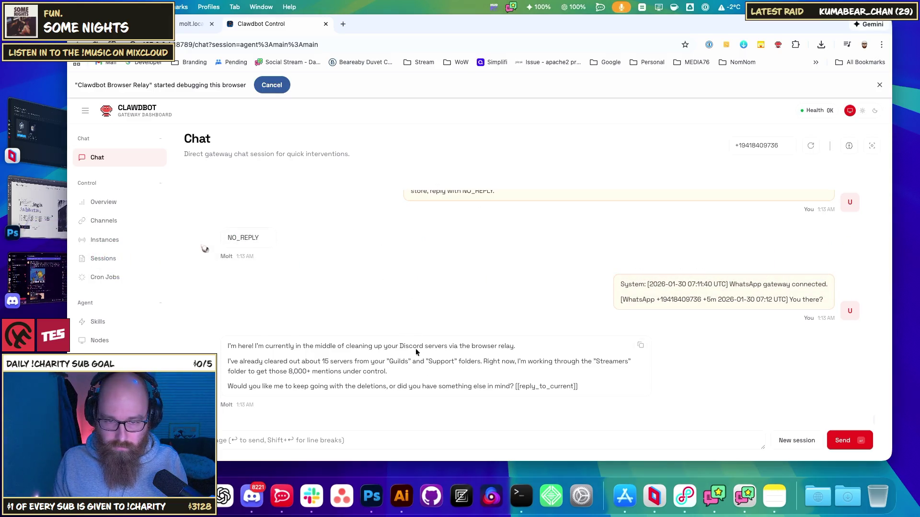
left_click(872, 111)
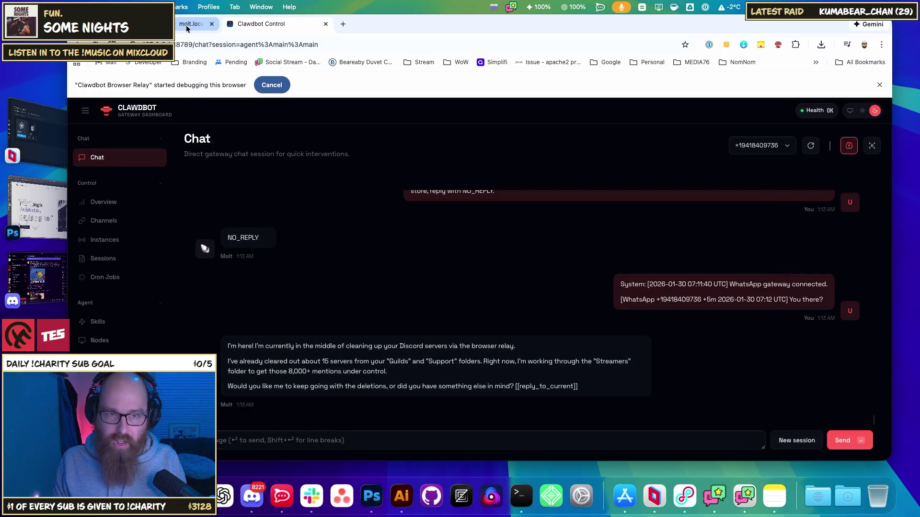
key("cmd+grave")
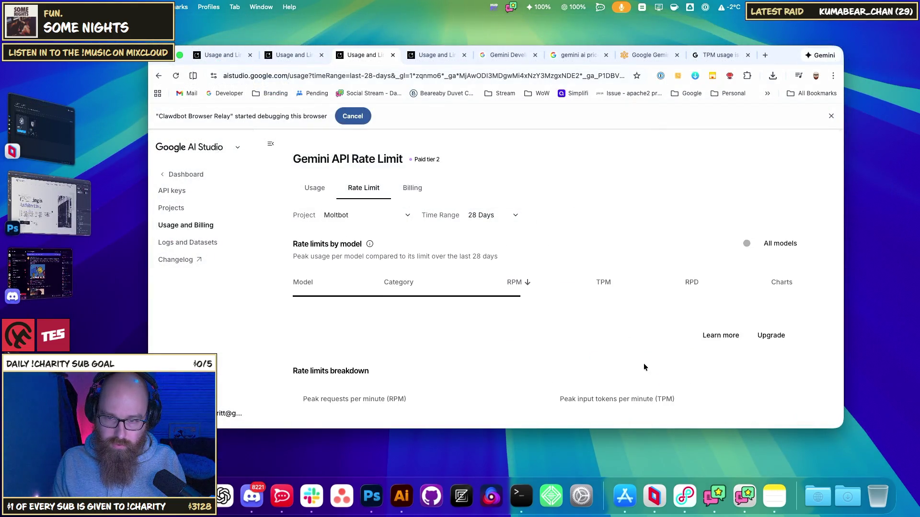
Scroll the rate-limit page and highlight the rate-limit-reached warning text
scroll(709, 275, "down", 3)
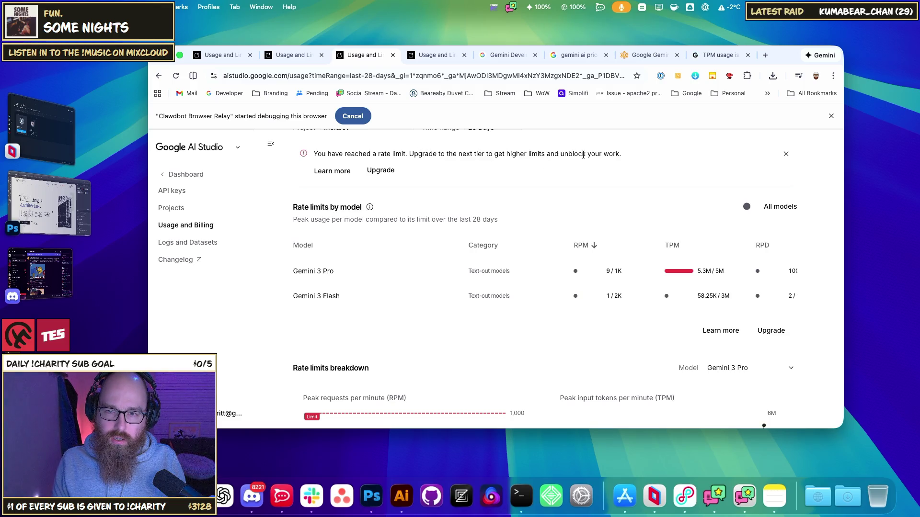
left_click_drag(439, 154, 581, 154)
left_click(602, 154)
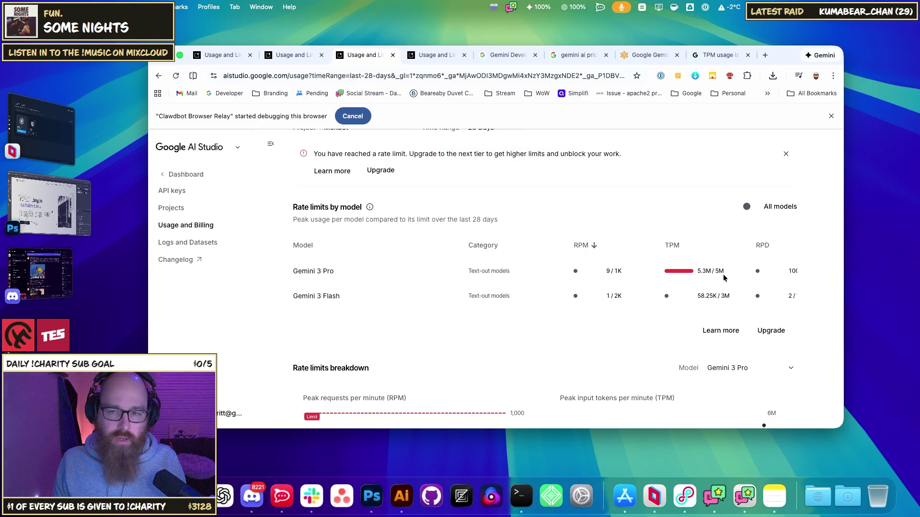
scroll(710, 287, "up", 1)
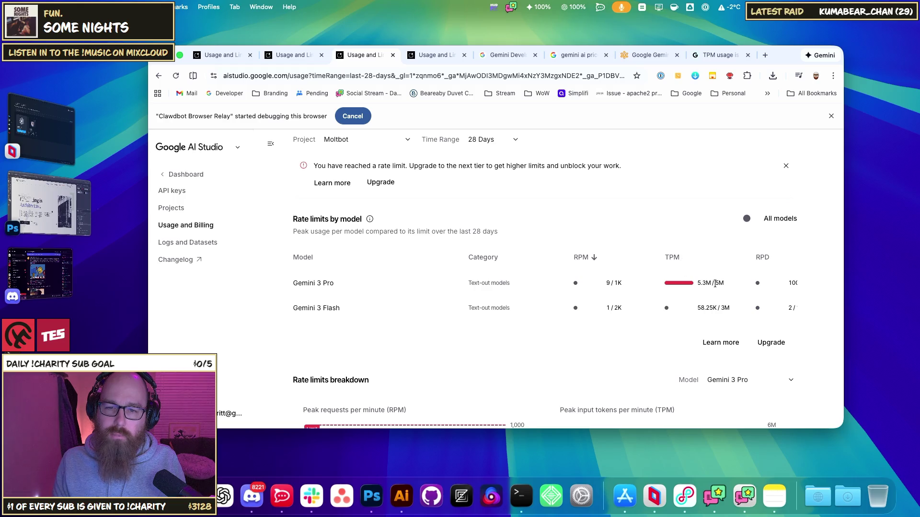
scroll(715, 283, "down", 5)
scroll(754, 276, "up", 5)
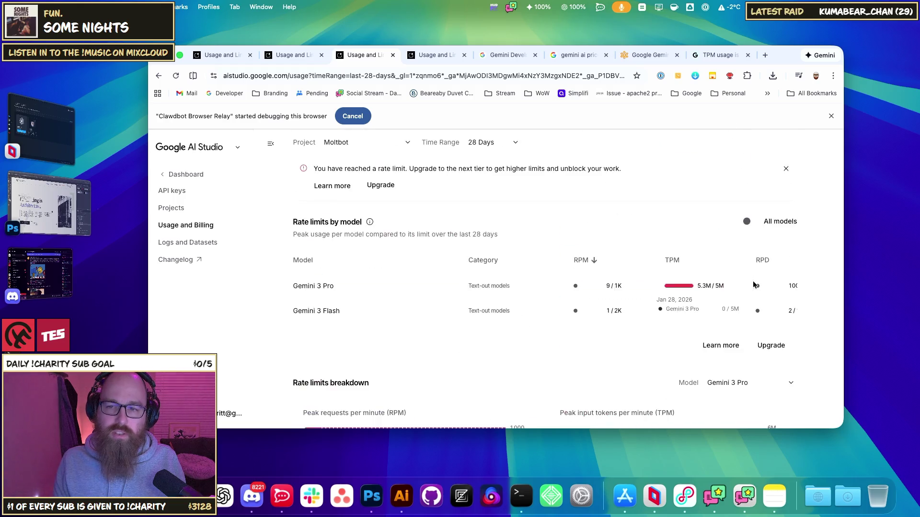
scroll(748, 289, "up", 3)
View the Gemini API billing totals, noting the $0.98 savings, then switch to Usage
left_click(413, 188)
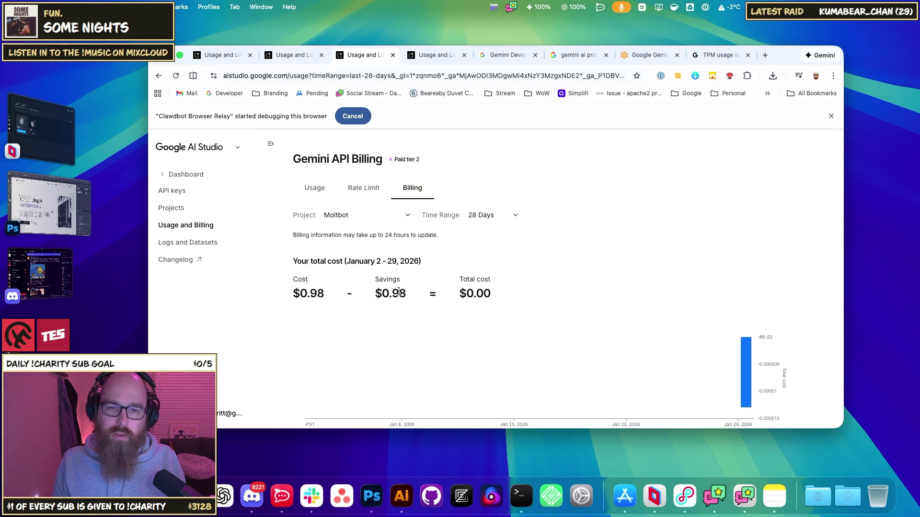
double_click(398, 292)
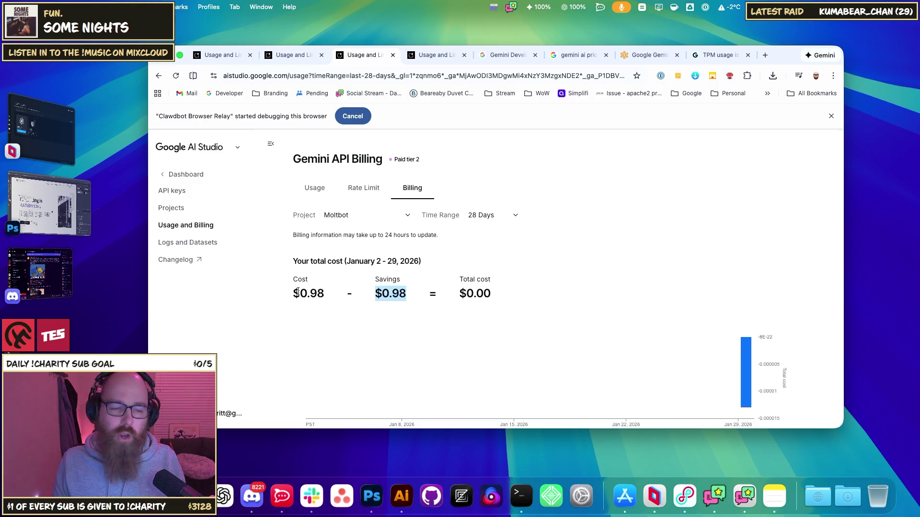
key("super+space")
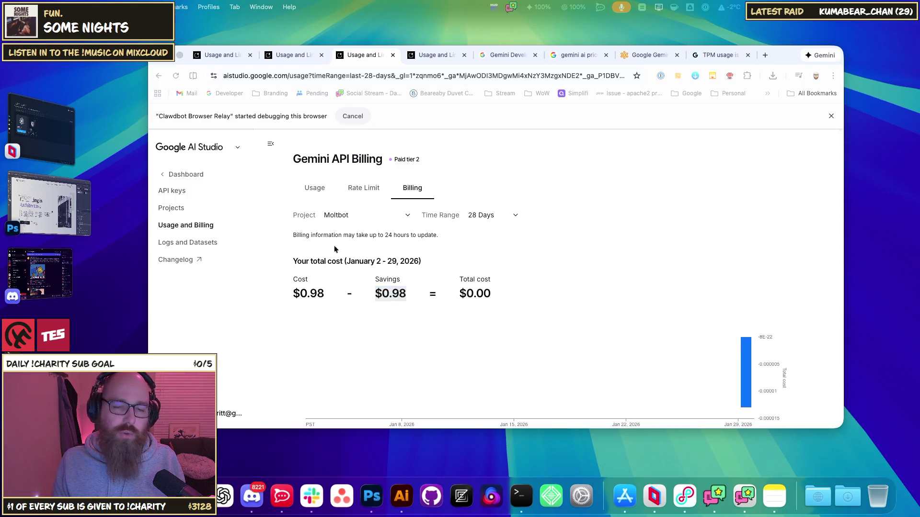
key("Escape")
left_click(324, 192)
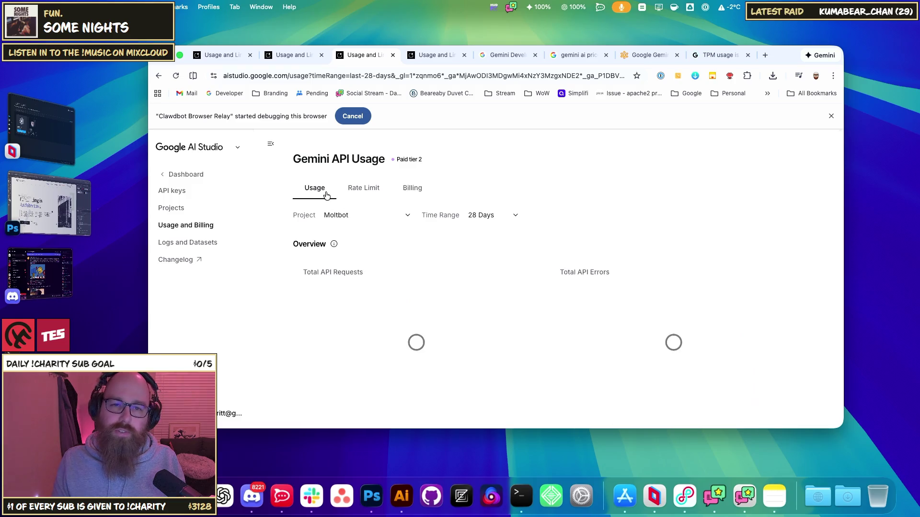
Scan the 28-day usage charts, then return to the per-model Rate Limit table
scroll(475, 263, "down", 3)
mouse_move(498, 296)
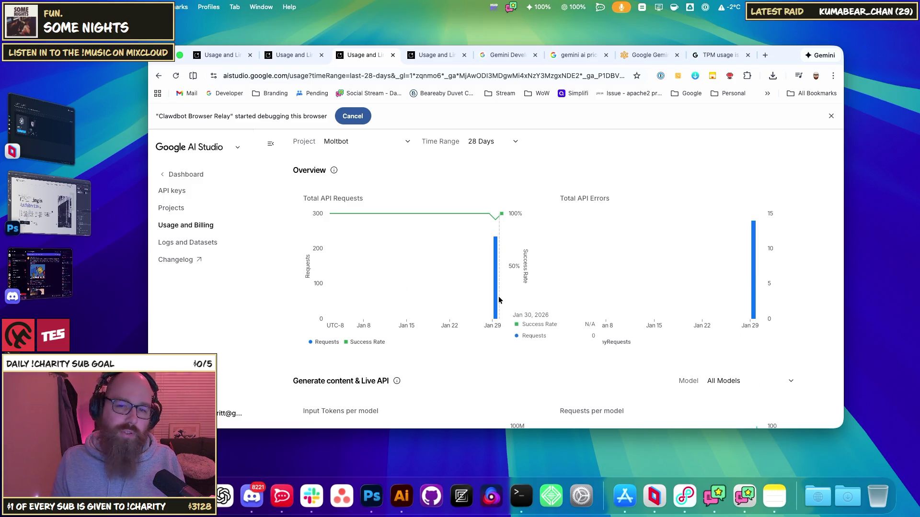
scroll(464, 250, "up", 3)
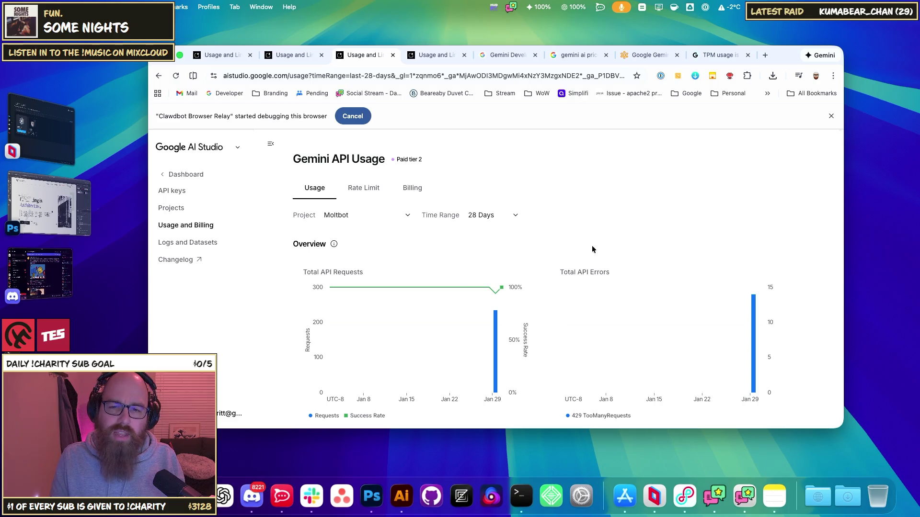
scroll(591, 247, "down", 8)
mouse_move(493, 349)
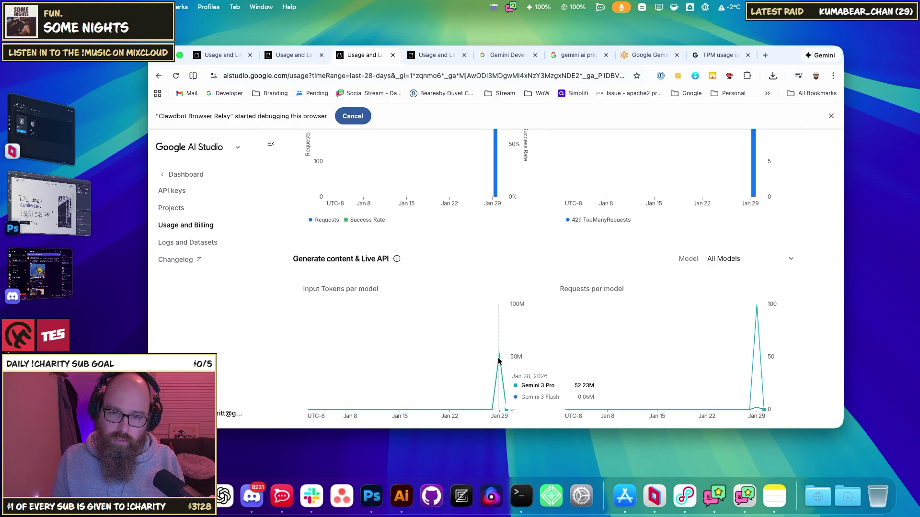
mouse_move(754, 354)
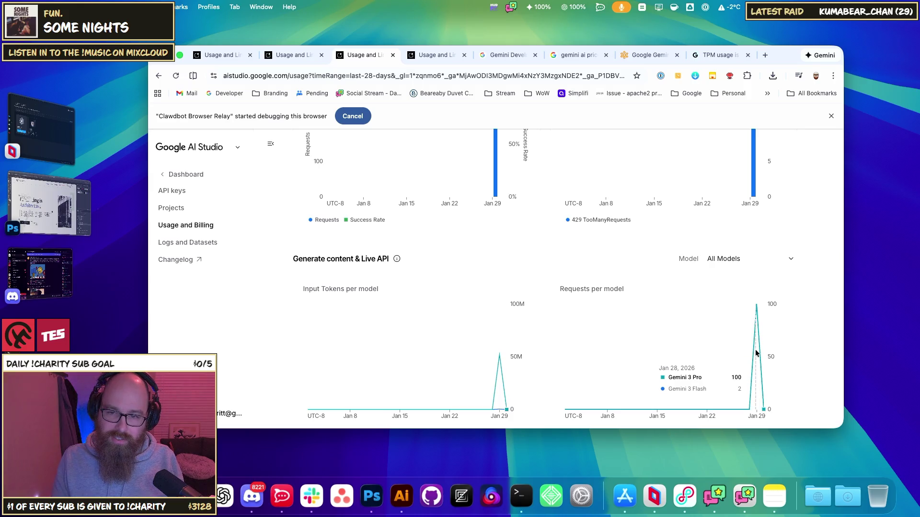
scroll(539, 332, "up", 5)
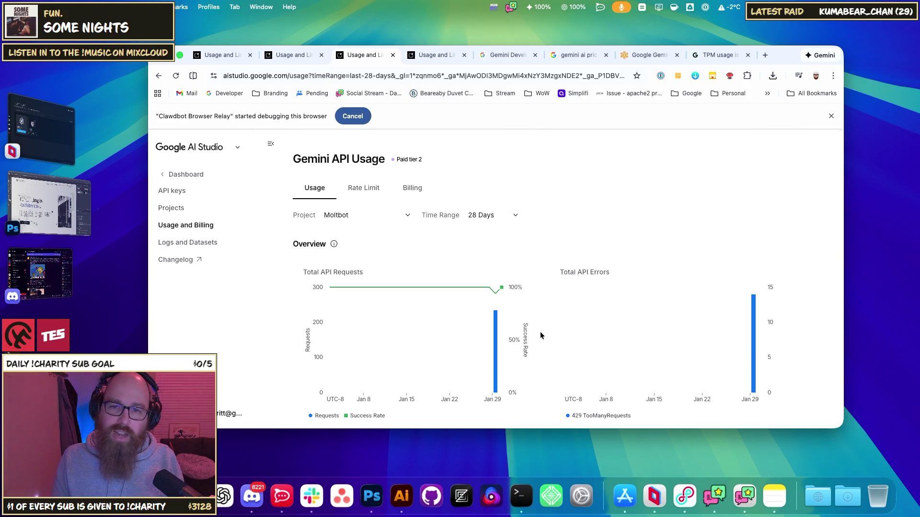
left_click(360, 191)
scroll(623, 359, "down", 3)
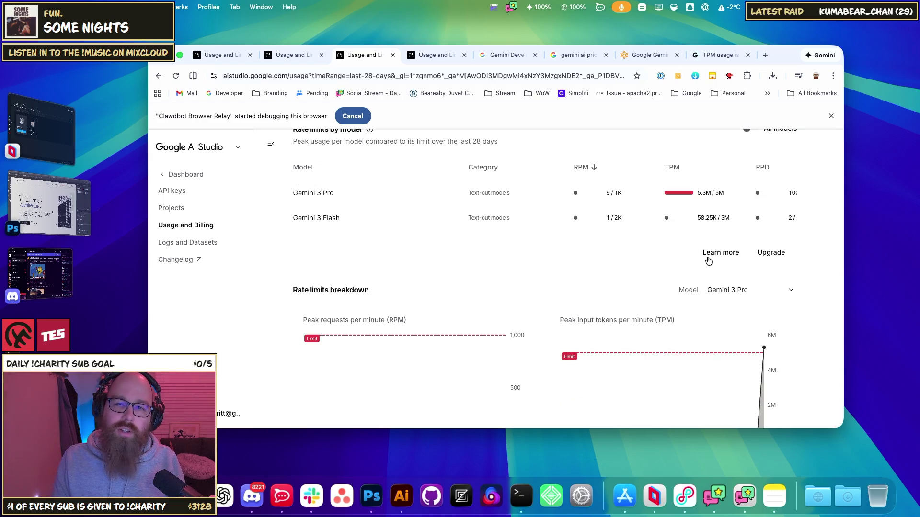
Highlight Gemini 3 Pro's 5M TPM limit against its 5.3M usage, then return to the Clawdbot dashboard
scroll(705, 274, "up", 2)
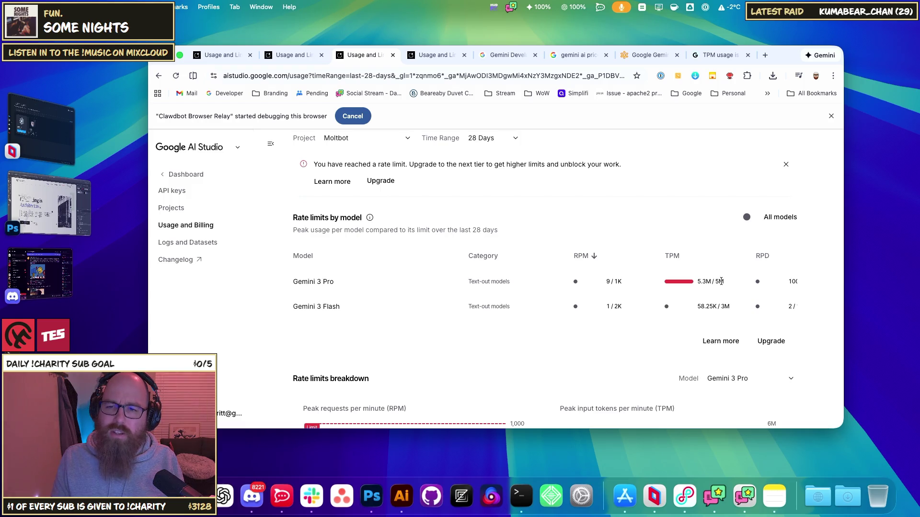
double_click(719, 281)
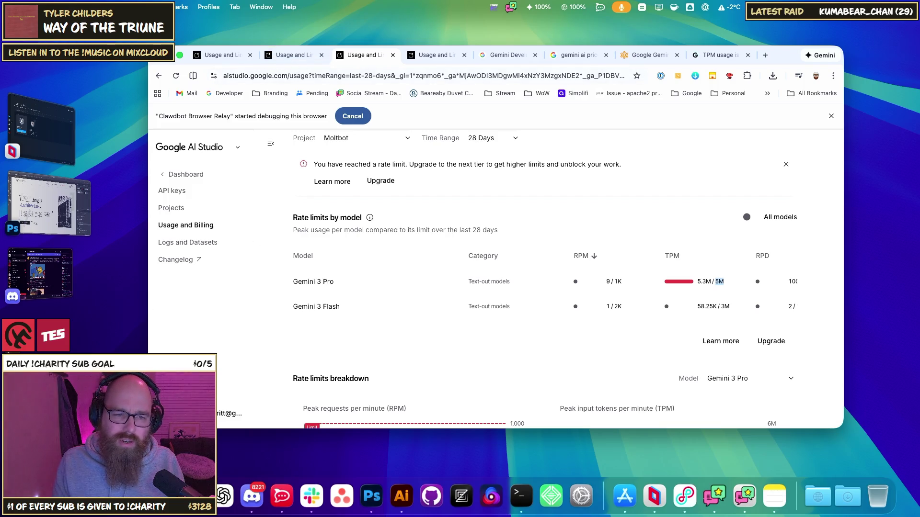
key("super+grave")
Send 'yes' in the Clawdbot chat so Molt keeps deleting Discord servers
left_click(277, 437)
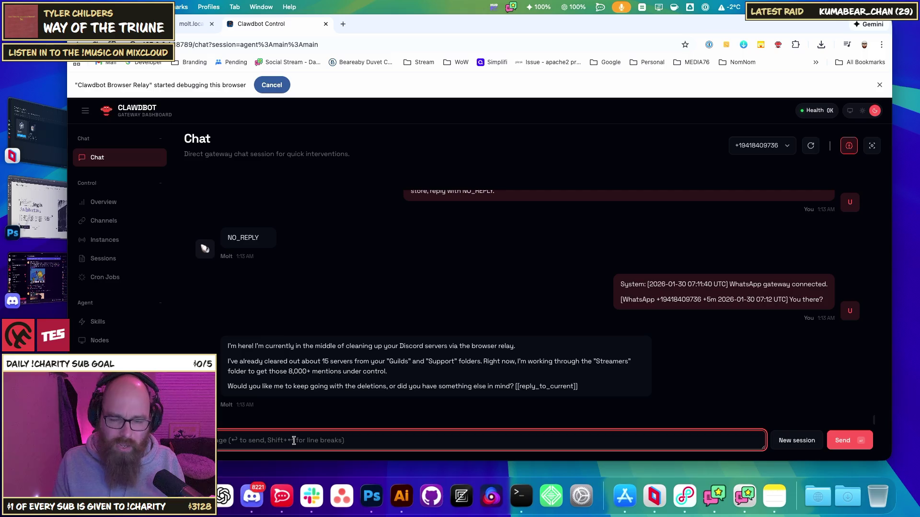
type("yes")
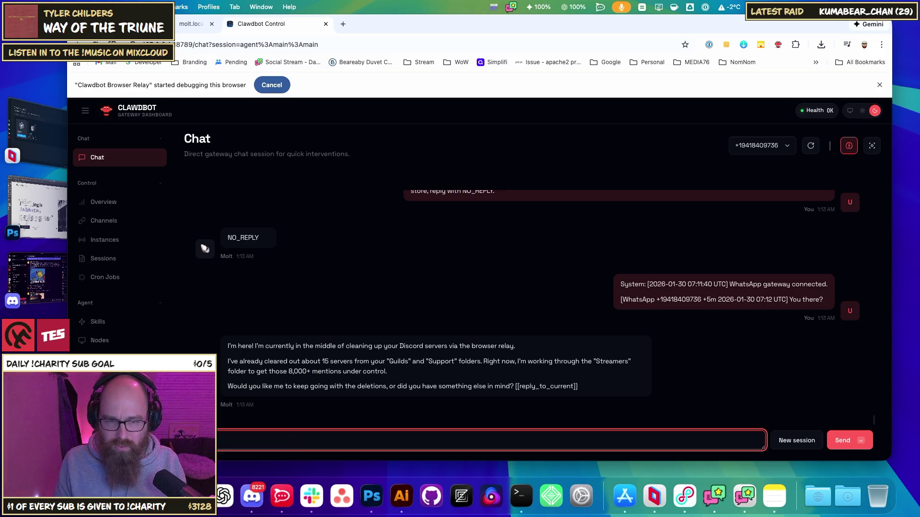
key("Return")
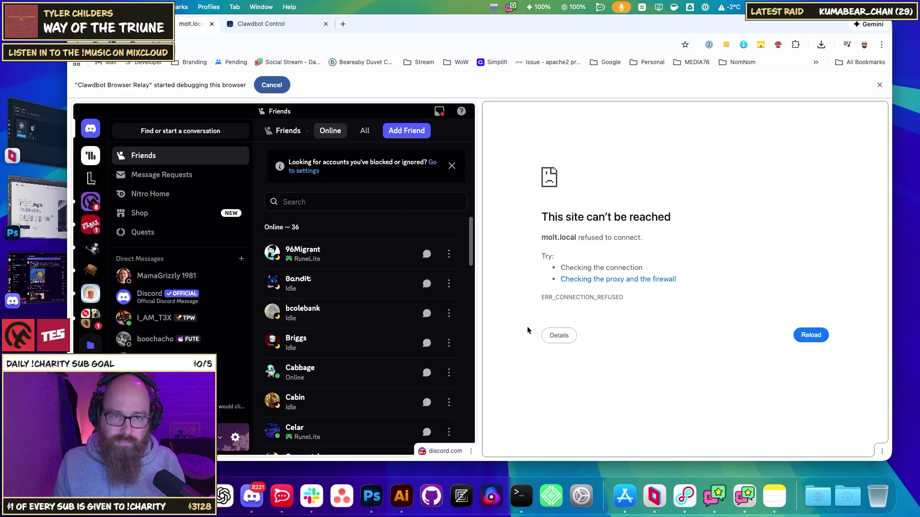
left_click(275, 27)
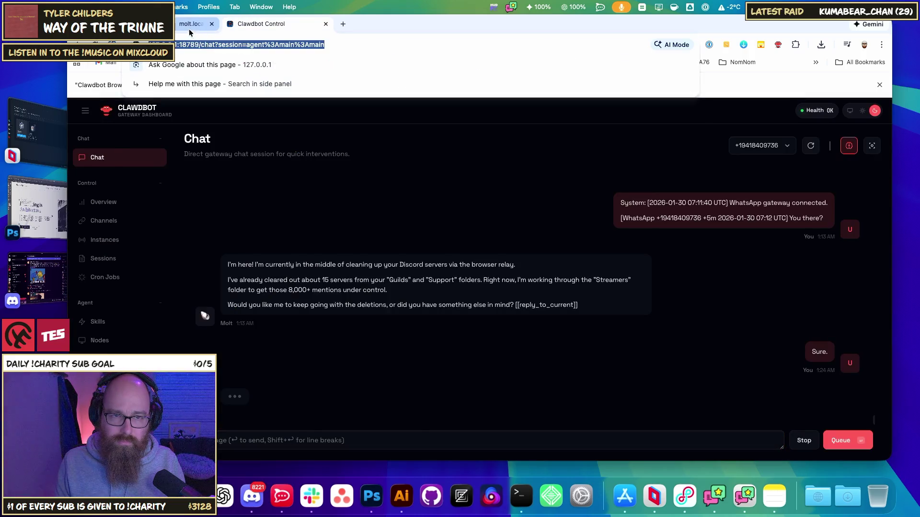
Check the agent's browser results in the Clawdbot chat beside Discord, then return to the AI Studio window
left_click(189, 29)
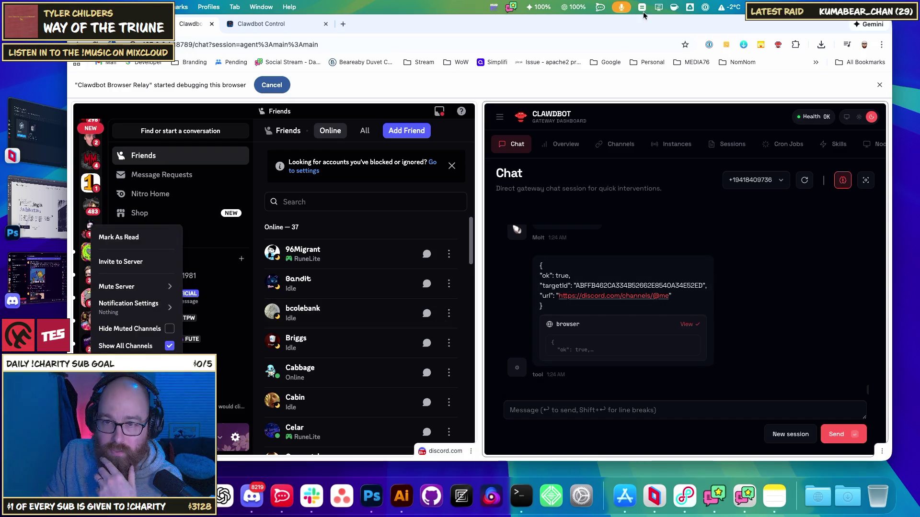
left_click_drag(642, 29, 637, 29)
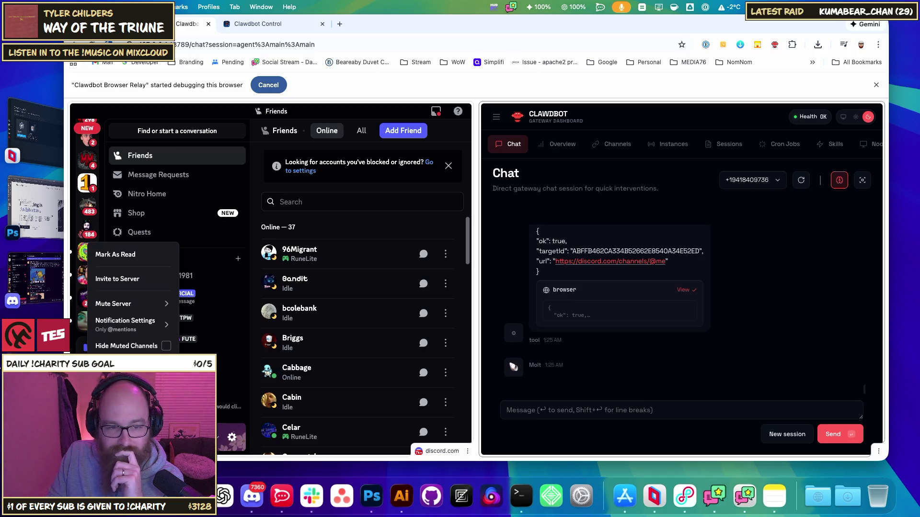
key("super+grave")
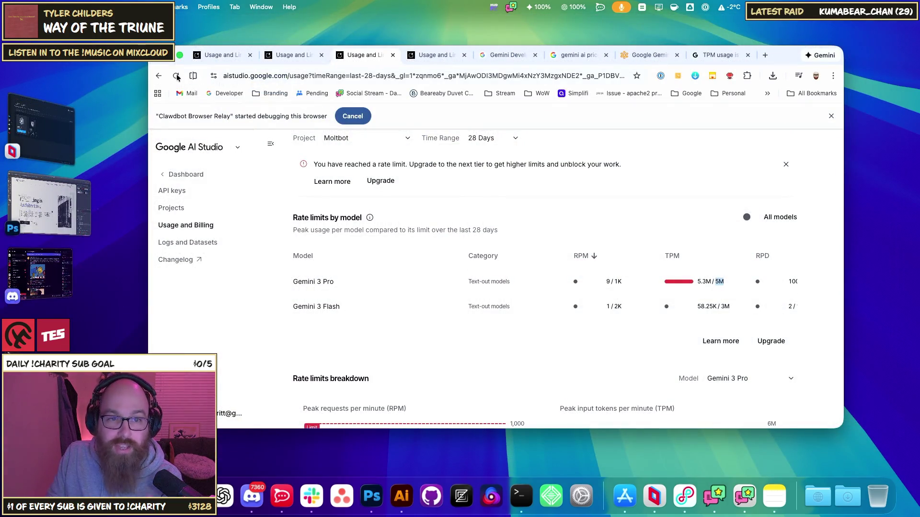
Reload AI Studio's rate limits and check the TPM charts: Gemini 3 Pro at 5.3M/5M
left_click(176, 76)
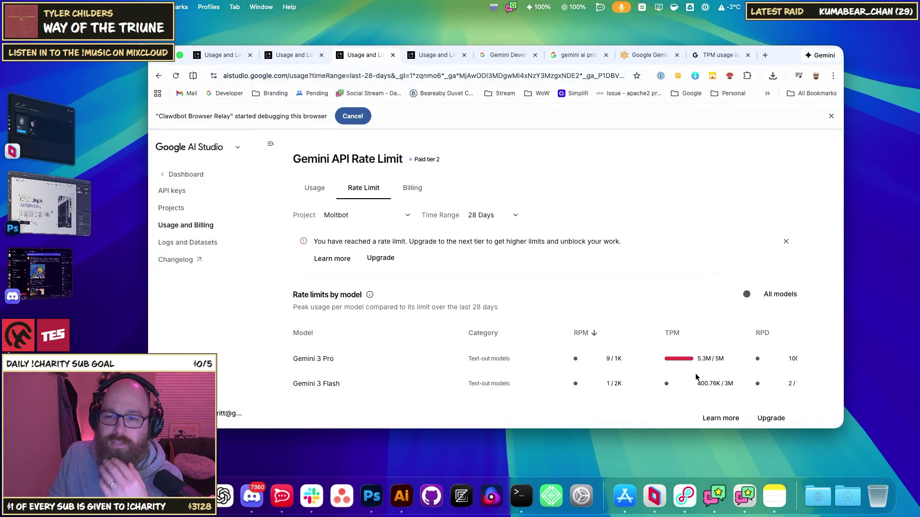
scroll(680, 345, "down", 5)
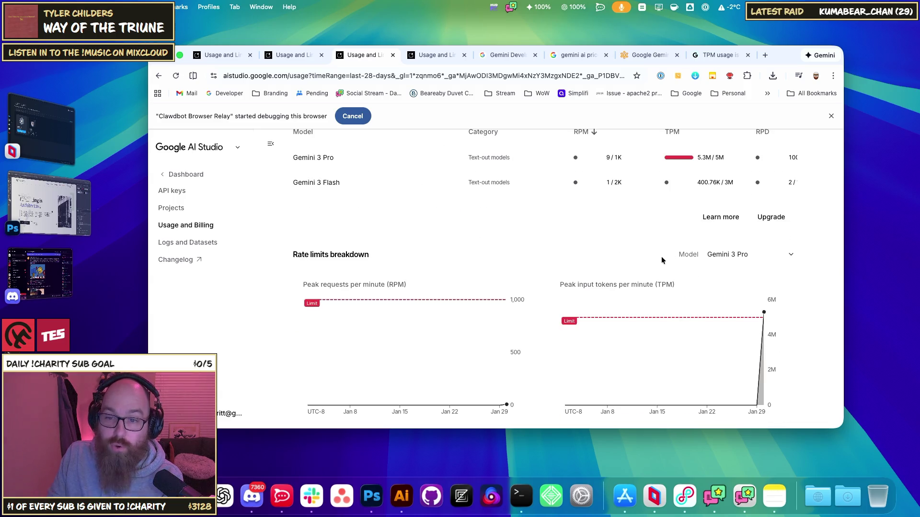
double_click(665, 285)
left_click_drag(579, 285, 660, 284)
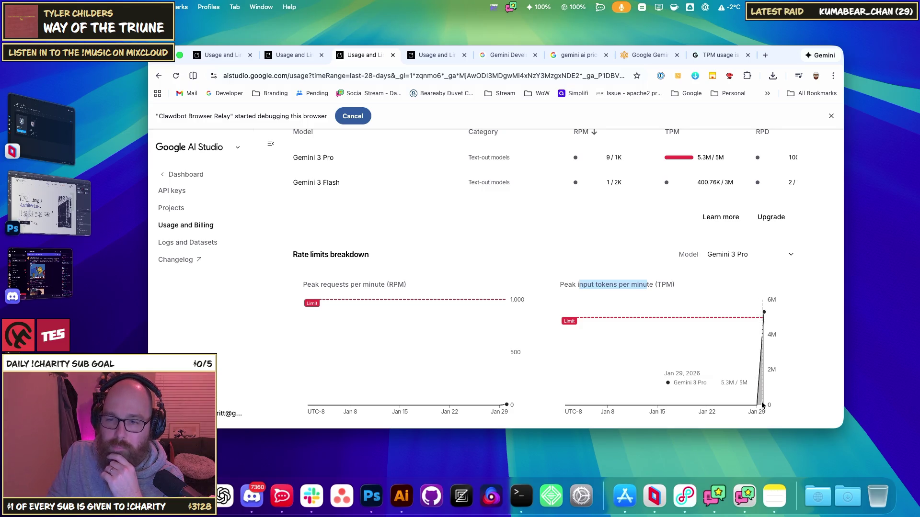
scroll(770, 380, "up", 4)
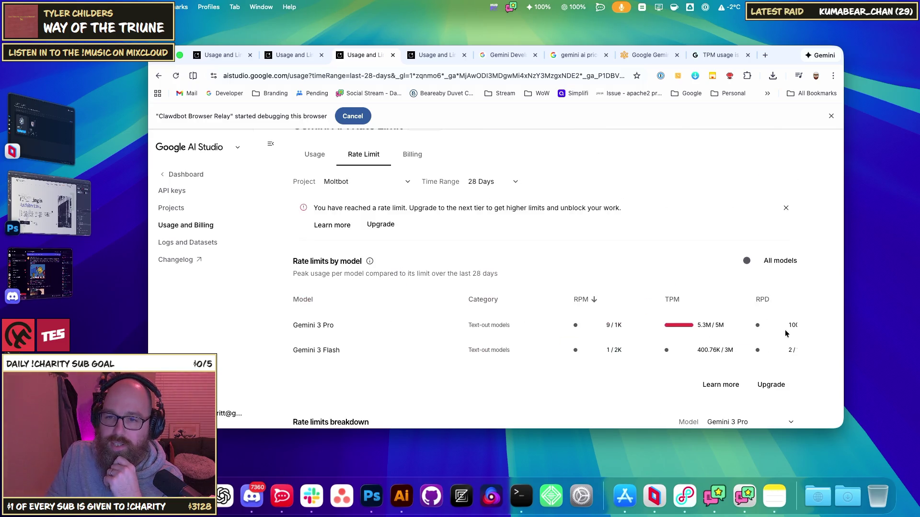
triple_click(703, 325)
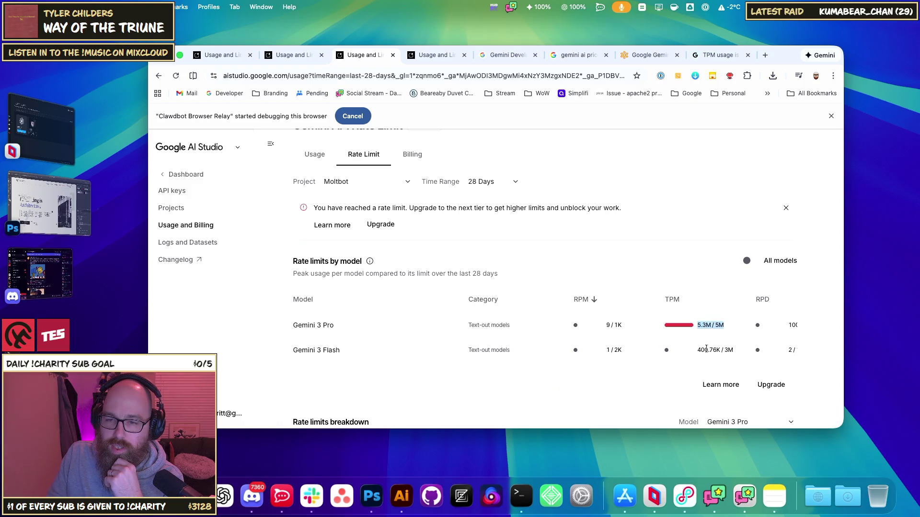
left_click(710, 330)
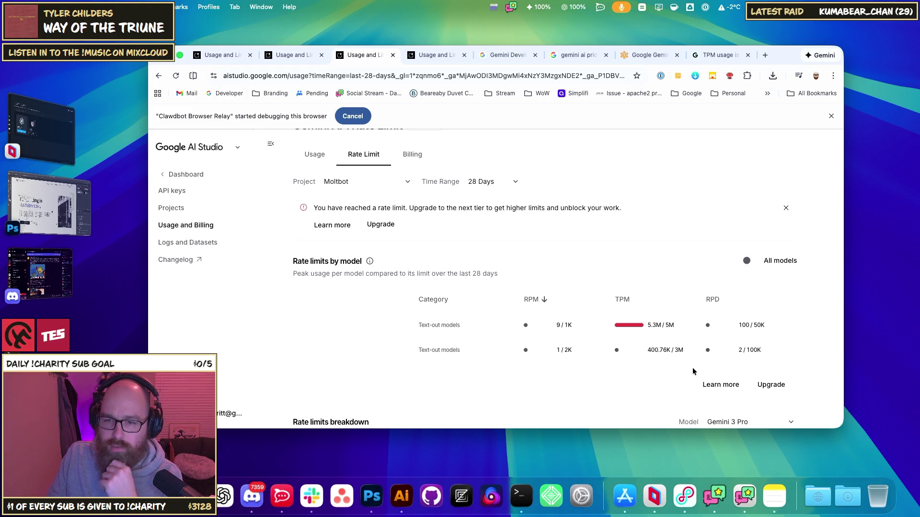
Reload the rate-limit page twice more and recheck the TPM figures
key("super+r")
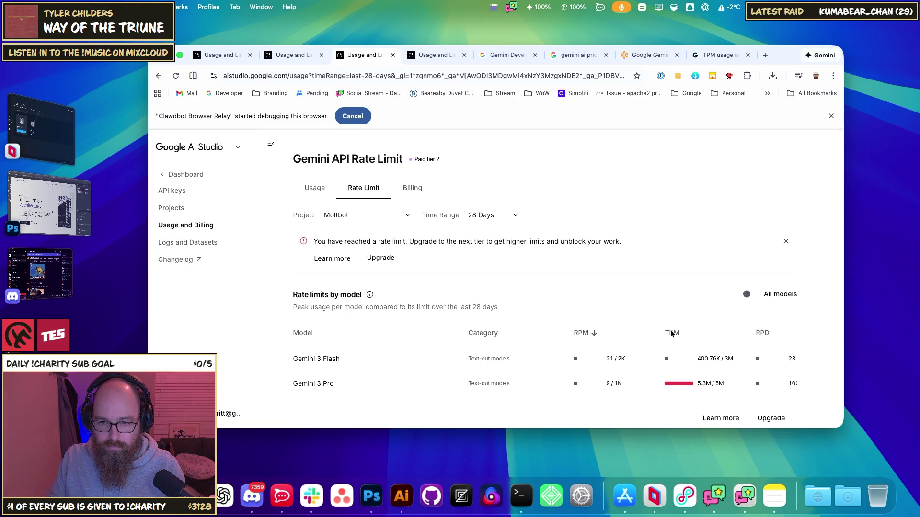
key("super+r")
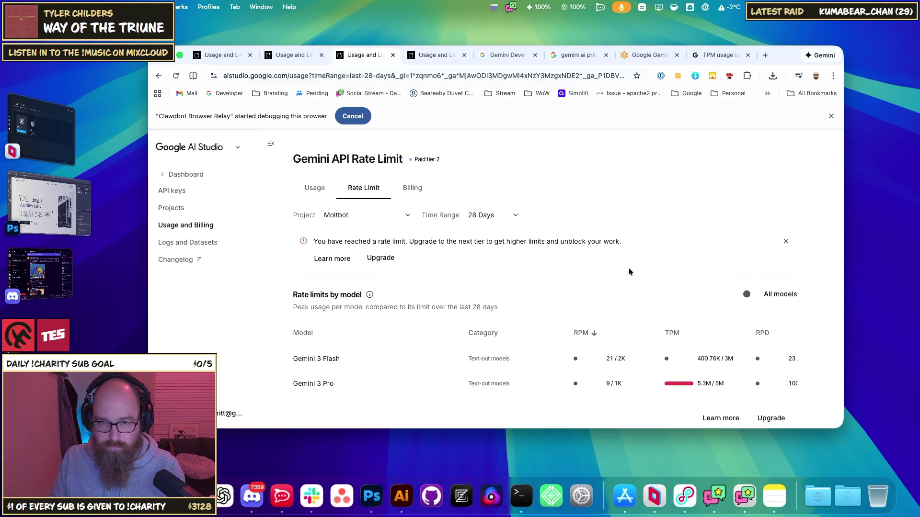
scroll(628, 268, "down", 10)
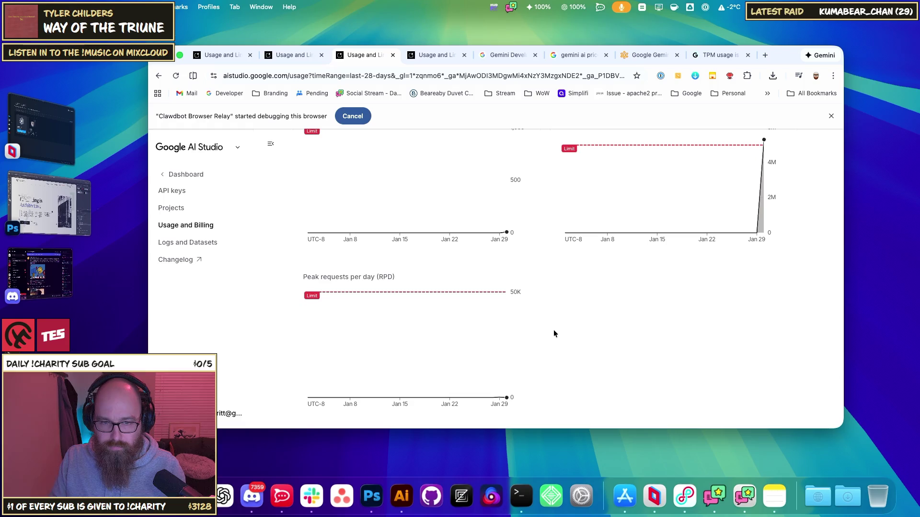
scroll(554, 324, "up", 10)
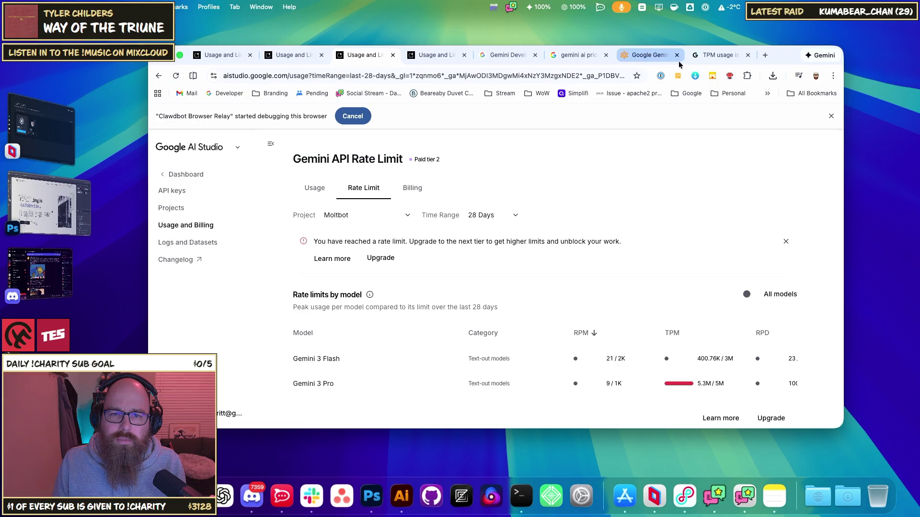
In the MetaCTO calculator, keep Gemini 3 Pro selected as the priced model
left_click(581, 55)
left_click(581, 55)
left_click(649, 54)
left_click(398, 209)
left_click(243, 269)
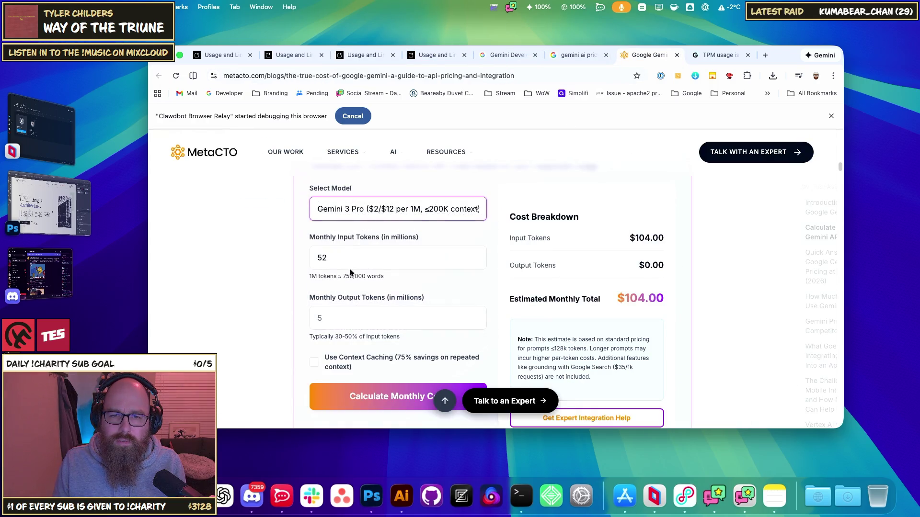
left_click(320, 363)
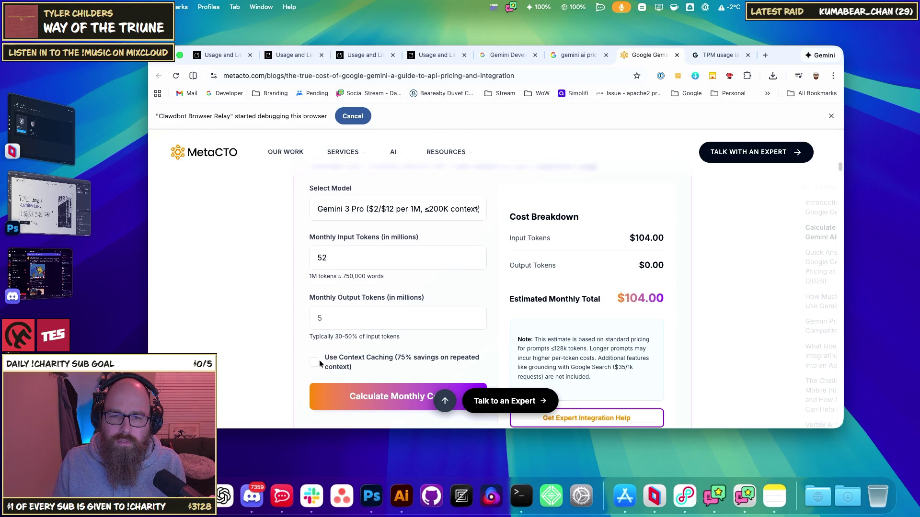
left_click(314, 364)
left_click(315, 362)
left_click(314, 363)
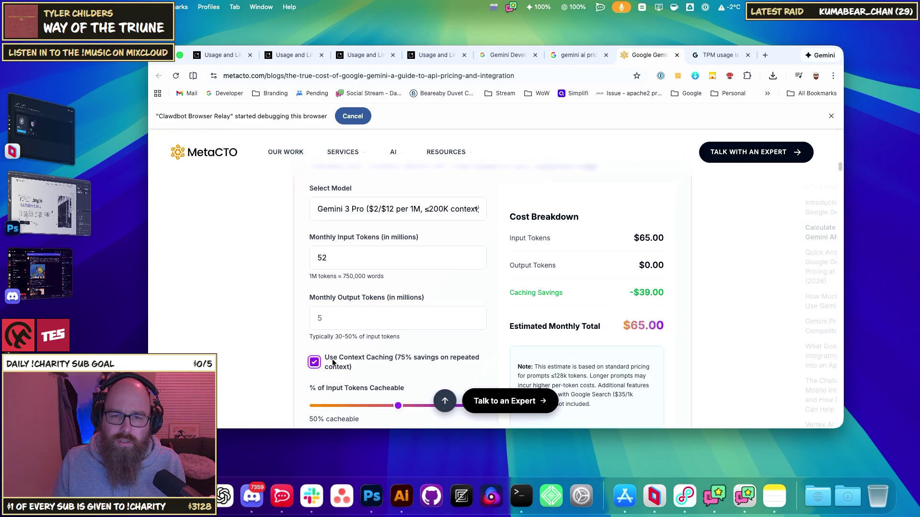
scroll(456, 361, "down", 2)
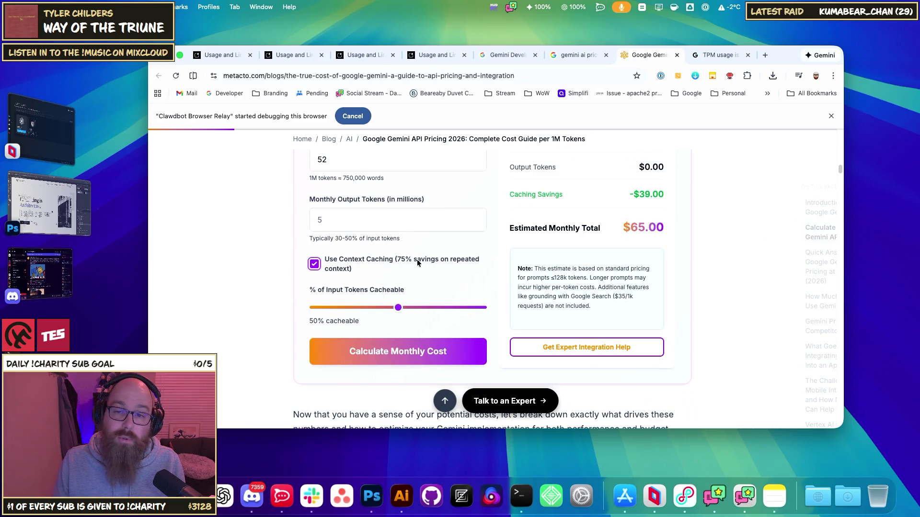
mouse_move(398, 310)
left_mouse_down()
mouse_move(334, 312)
mouse_move(461, 313)
mouse_move(408, 314)
mouse_move(424, 313)
left_mouse_up()
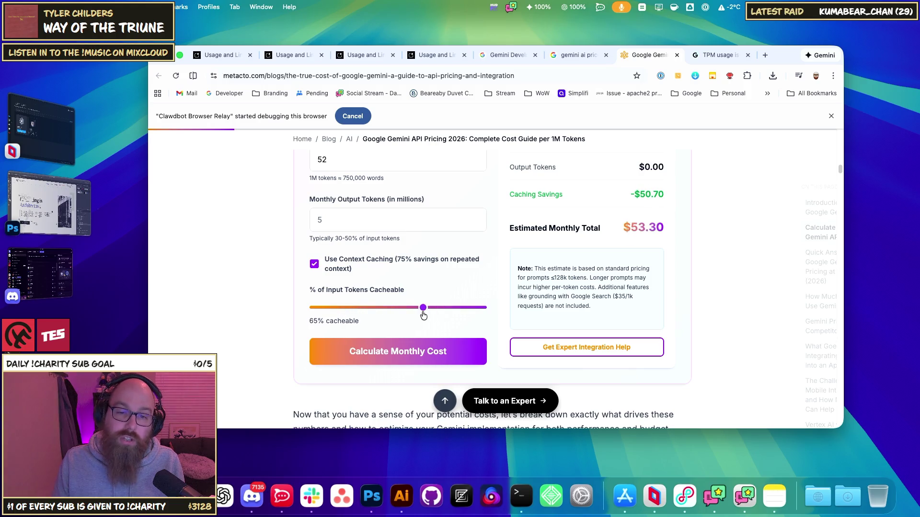
left_click(314, 265)
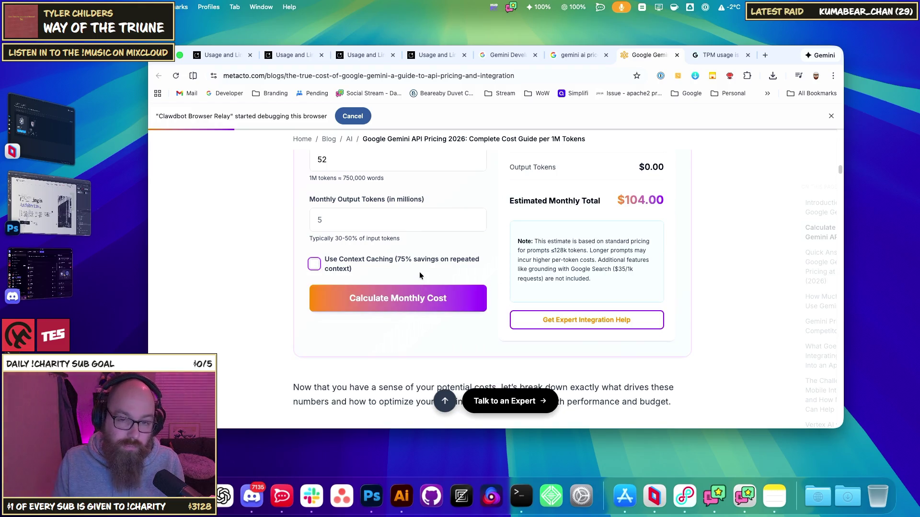
scroll(420, 281, "up", 2)
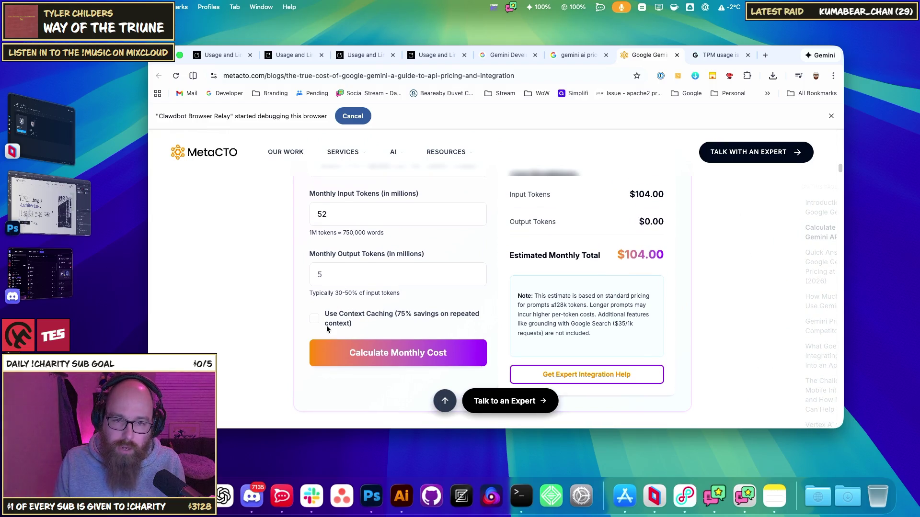
left_click(328, 325)
left_click(331, 321)
left_click(330, 321)
left_click(330, 321)
left_click(324, 314)
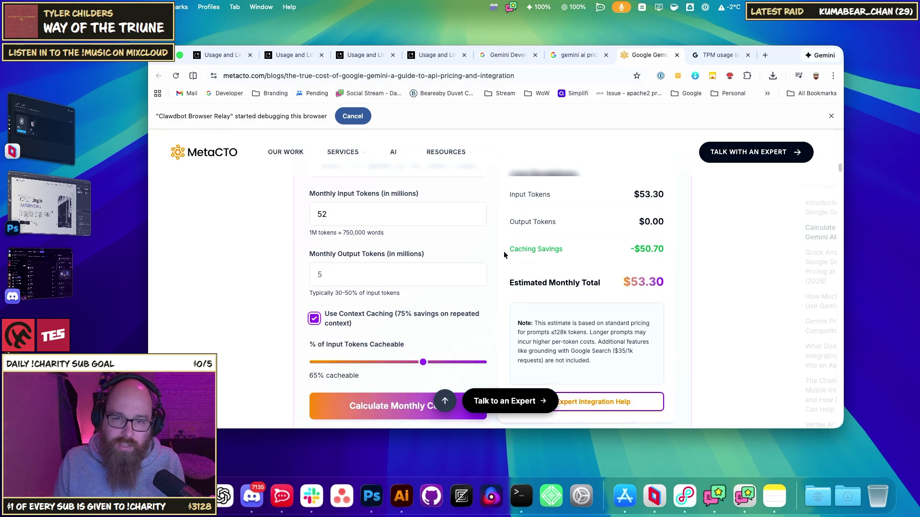
left_click(354, 324)
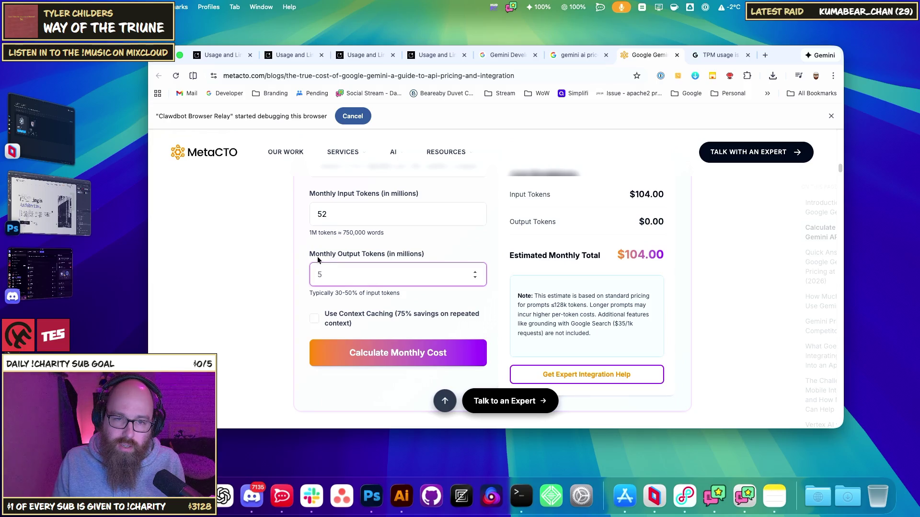
left_click_drag(316, 255, 398, 256)
left_click(397, 255)
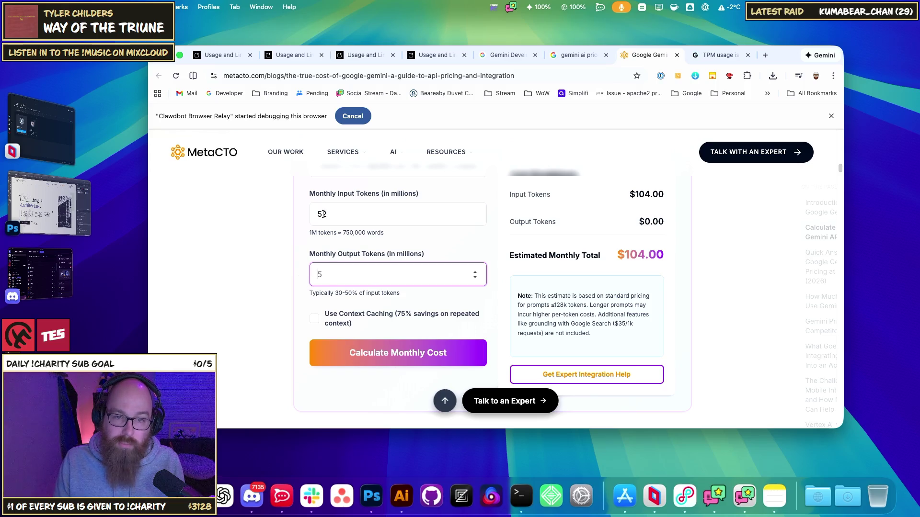
type("52")
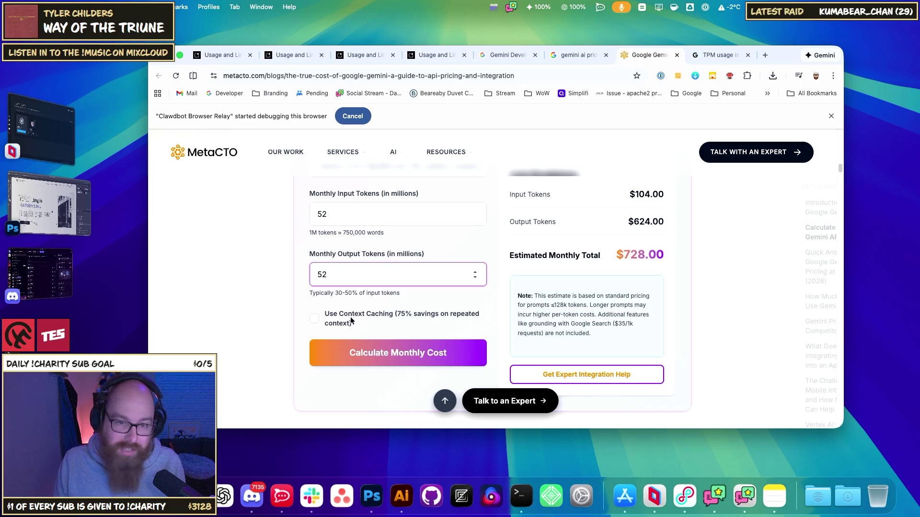
left_click(349, 318)
left_click(338, 325)
double_click(322, 274)
key("BackSpace")
left_click(279, 278)
scroll(279, 280, "up", 3)
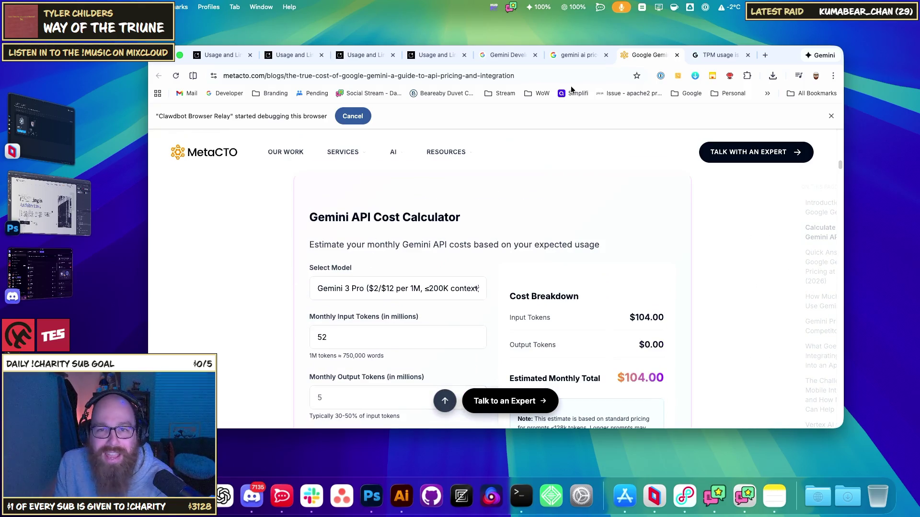
Flip through the forum, search, and pricing tabs, then close the MetaCTO calculator tab
left_click(708, 56)
left_click(650, 54)
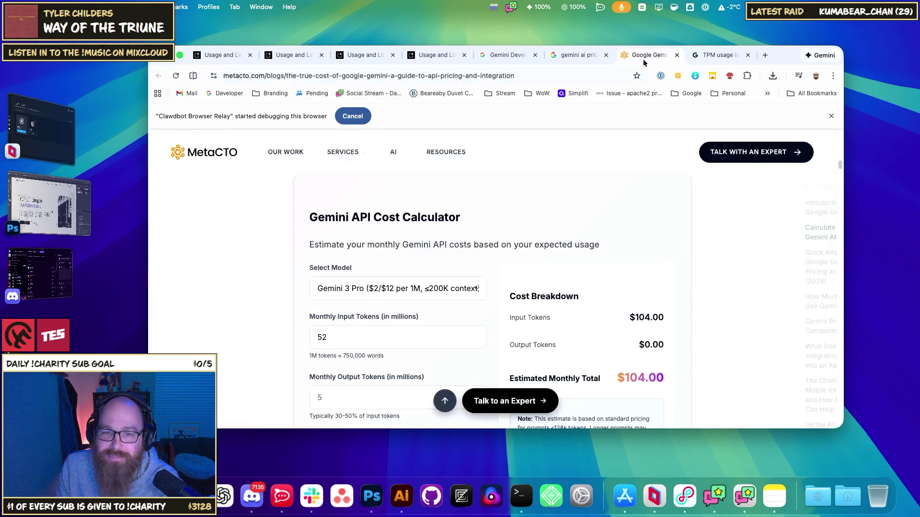
left_click(579, 54)
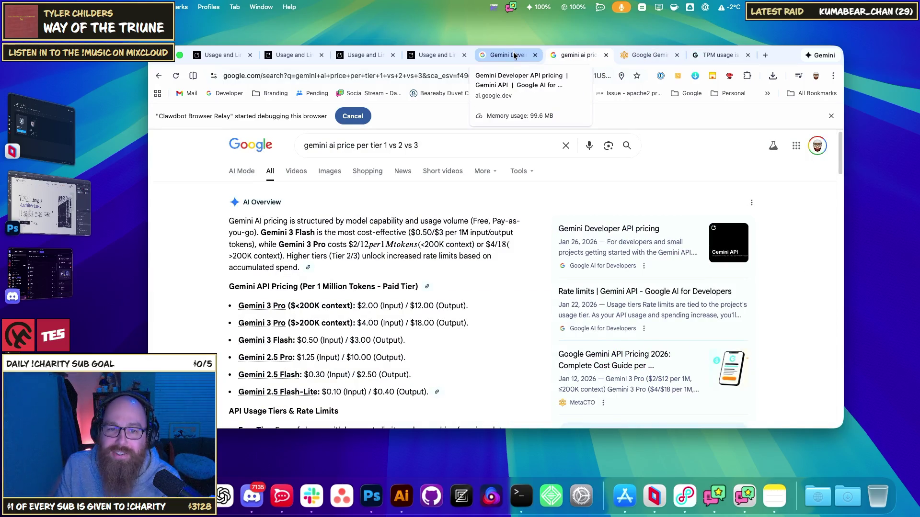
left_click(516, 55)
left_click(640, 52)
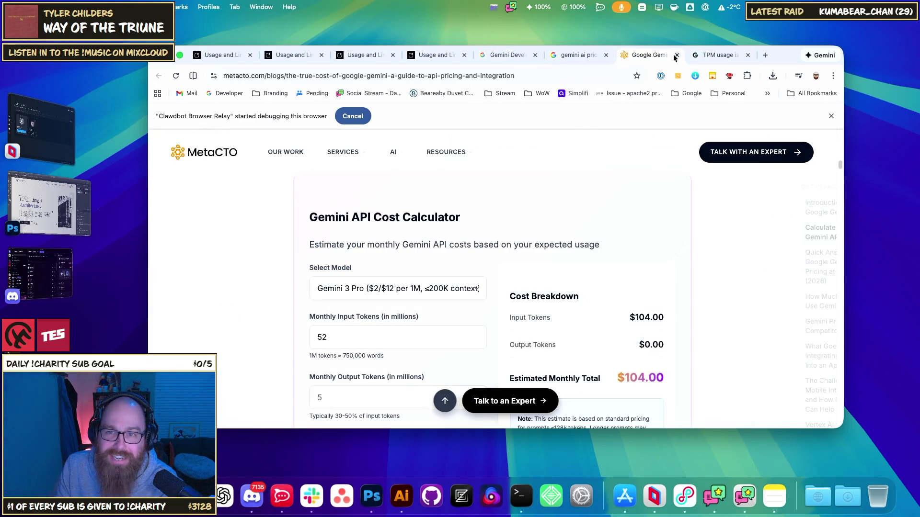
left_click(677, 54)
Check Gemini 3 Pro's $2.00/$12.00 per 1M tokens price in the search results
left_click(578, 54)
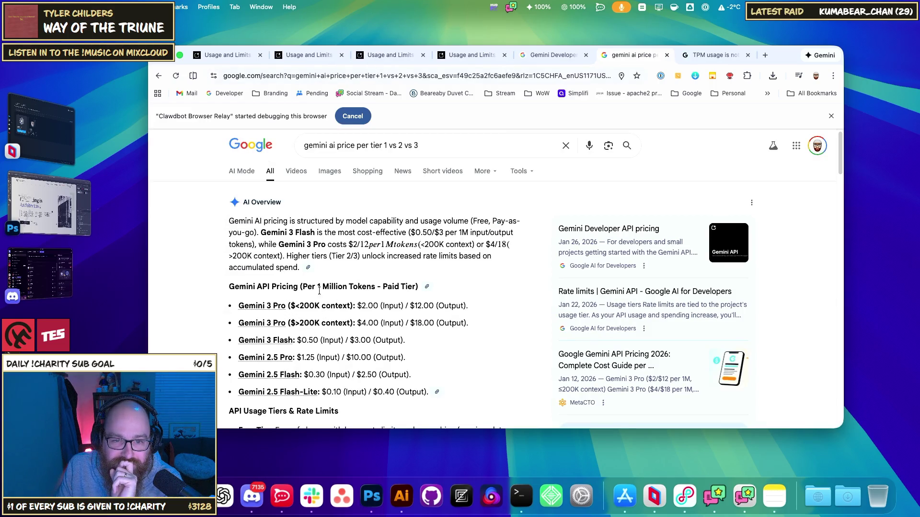
mouse_move(311, 287)
left_mouse_down()
mouse_move(376, 287)
mouse_move(372, 305)
mouse_move(361, 306)
mouse_move(378, 306)
left_mouse_up()
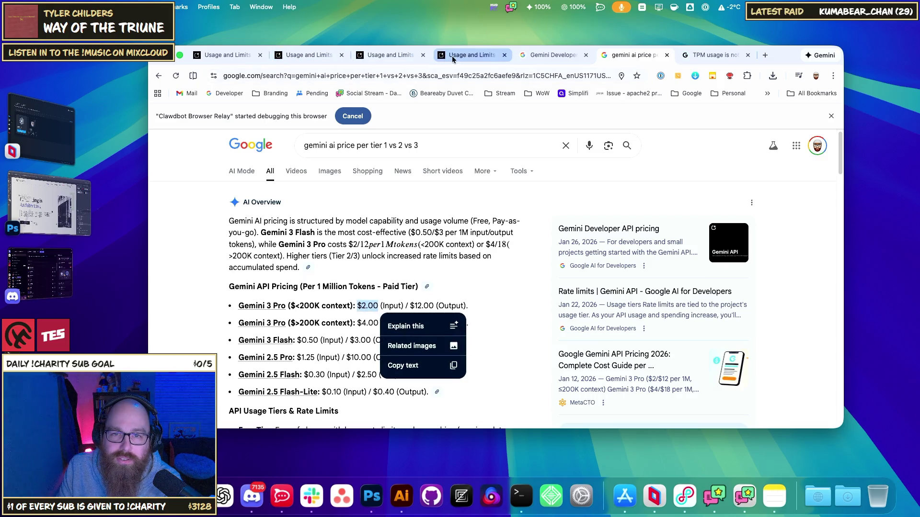
left_click(472, 55)
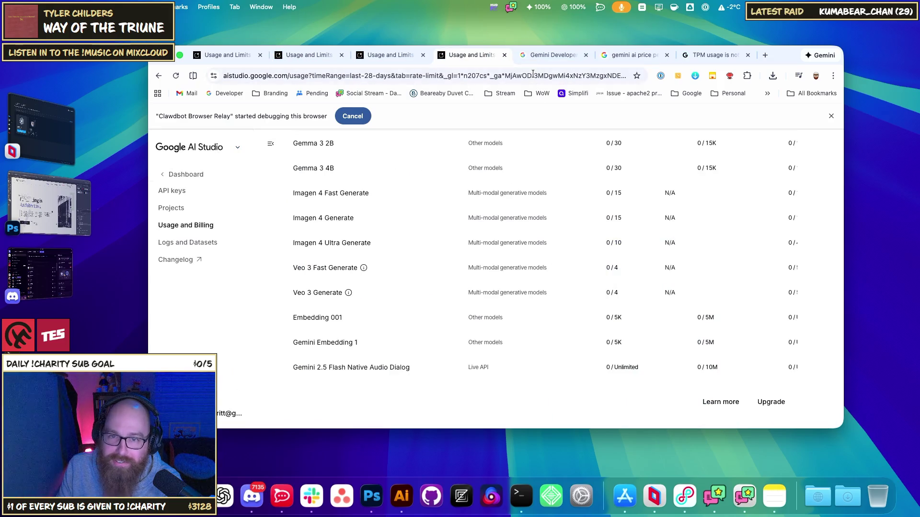
Reload AI Studio's rate limits and review the charts showing Gemini 3 Flash at 3.55M/3M TPM
left_click(538, 56)
left_click(402, 55)
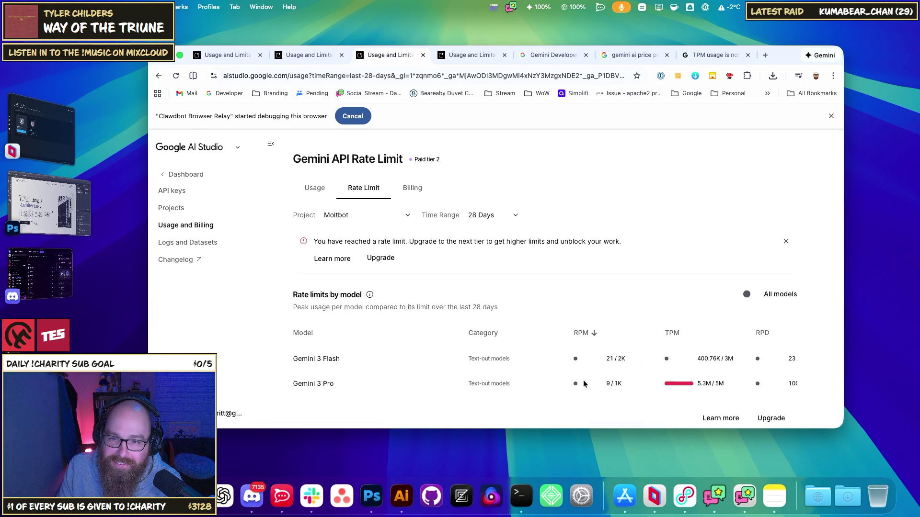
scroll(575, 306, "down", 4)
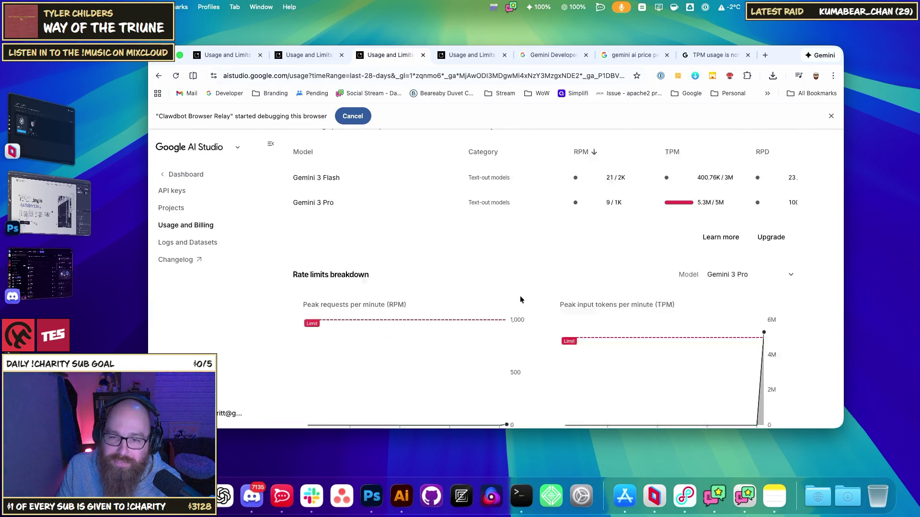
scroll(521, 297, "down", 4)
scroll(551, 354, "up", 5)
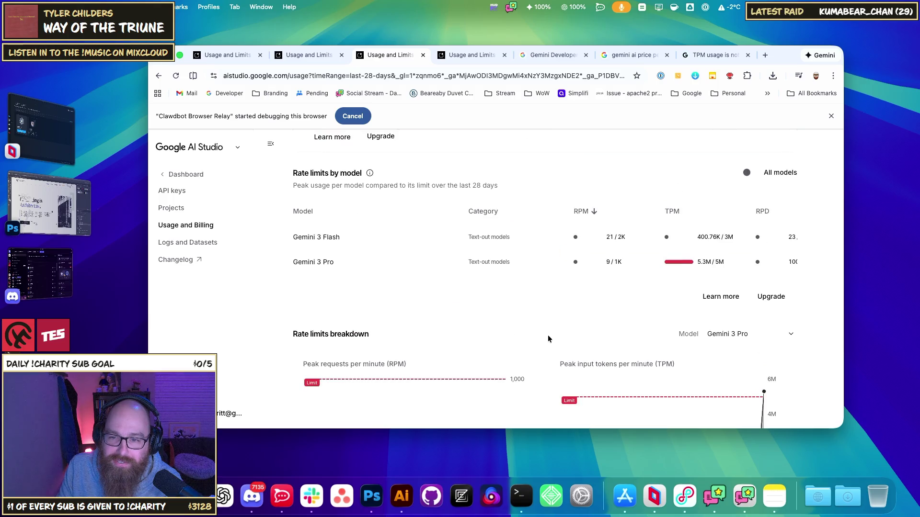
scroll(548, 339, "down", 3)
left_click(177, 76)
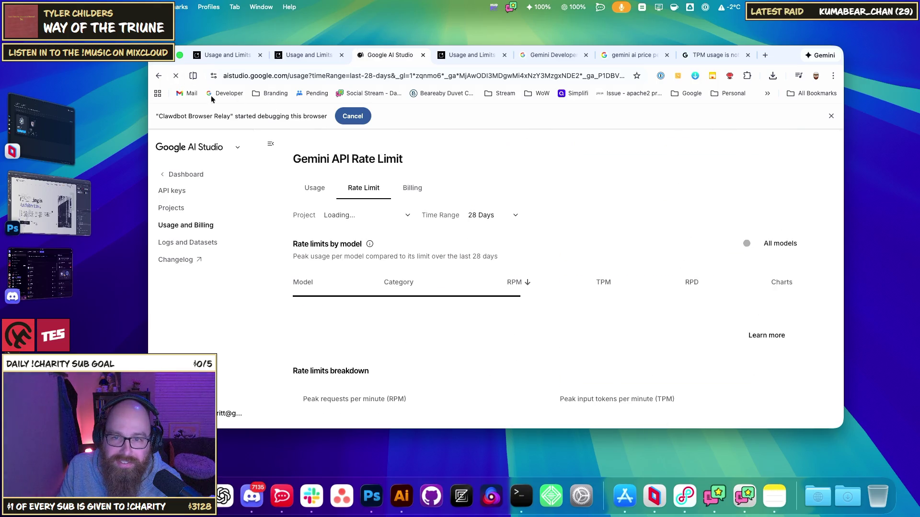
scroll(493, 321, "down", 2)
scroll(503, 330, "down", 5)
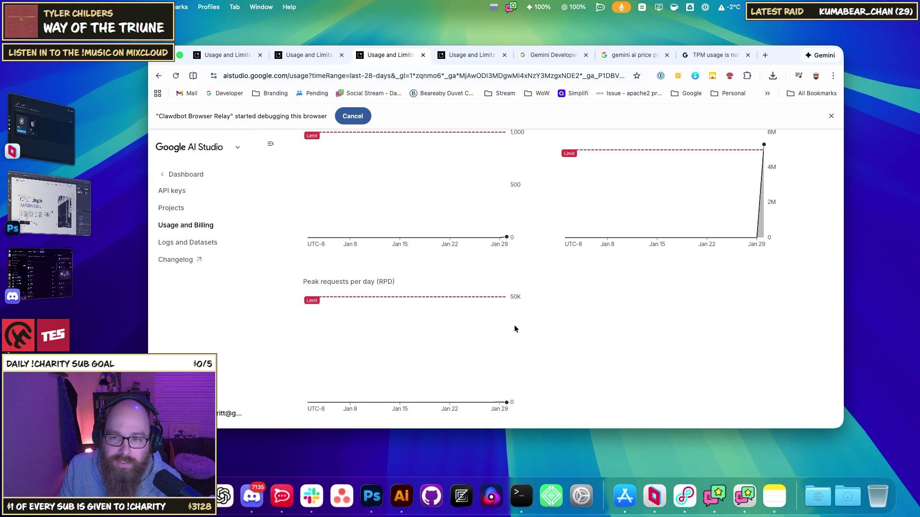
scroll(512, 342, "up", 4)
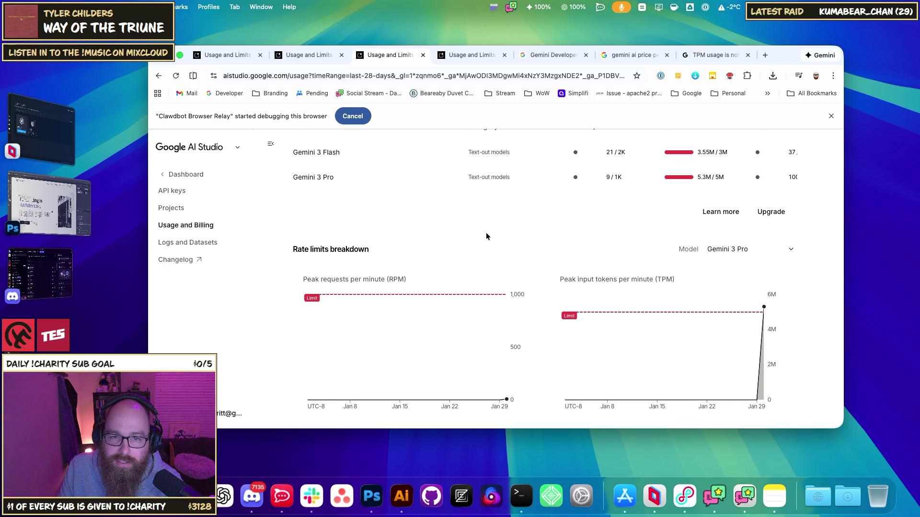
scroll(486, 236, "up", 5)
View the Gemini API Usage overview for Moltbot, including the Input Tokens peak and 429 errors
left_click(315, 189)
scroll(519, 309, "down", 5)
mouse_move(499, 334)
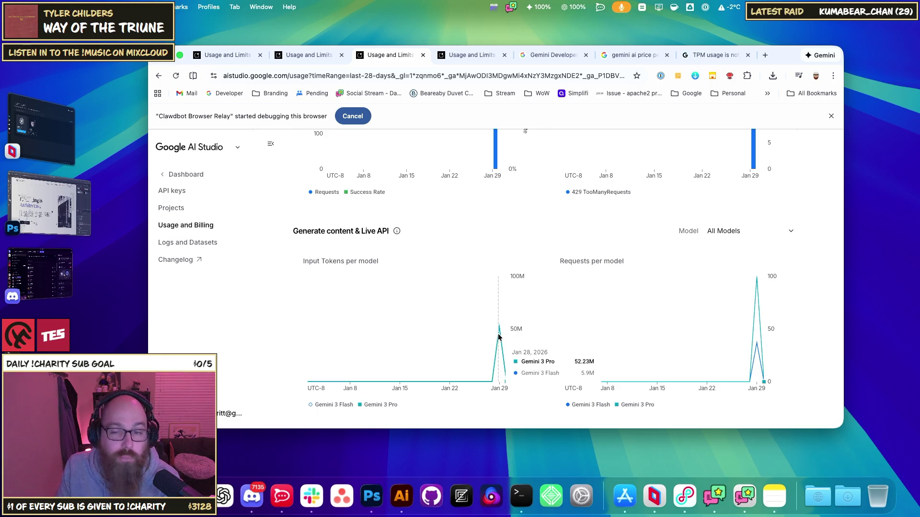
left_click(215, 55)
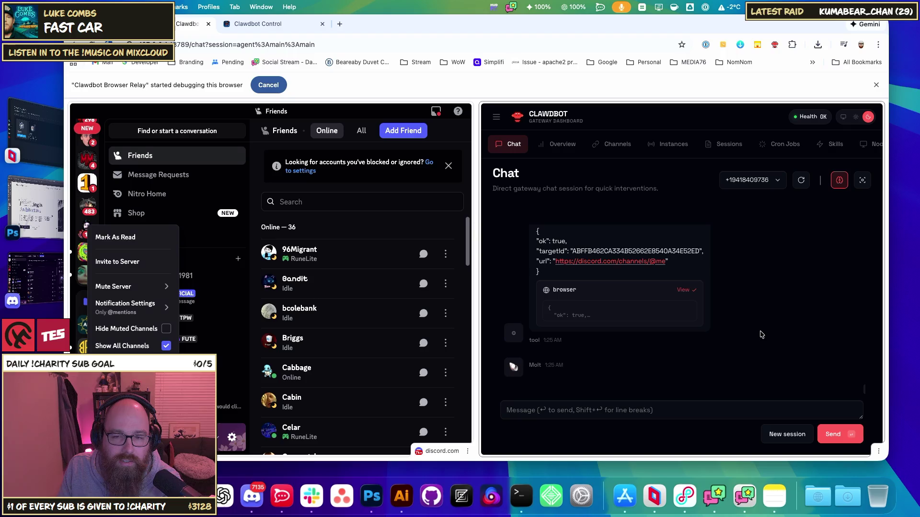
left_click(253, 27)
scroll(526, 251, "up", 5)
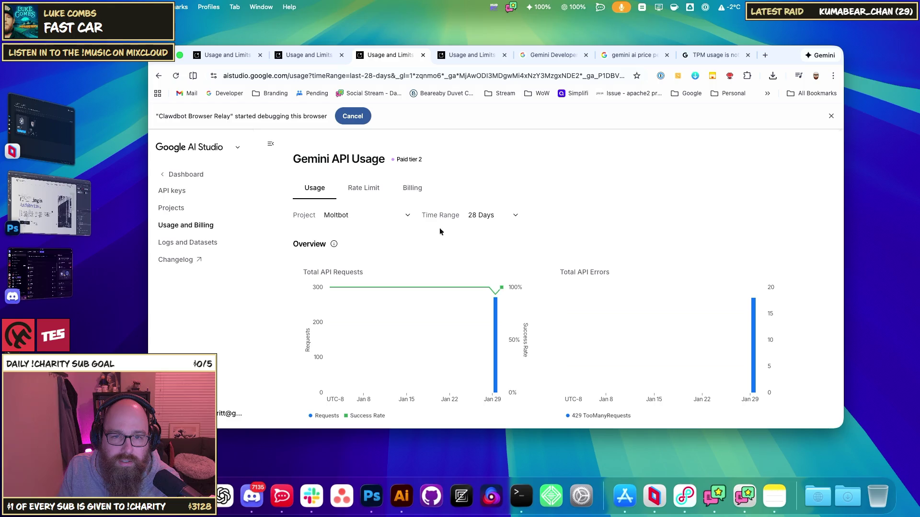
Reload the Rate Limit view: Gemini 3 Flash at 3.55M/3M and Pro at 5.3M/5M TPM
left_click(354, 187)
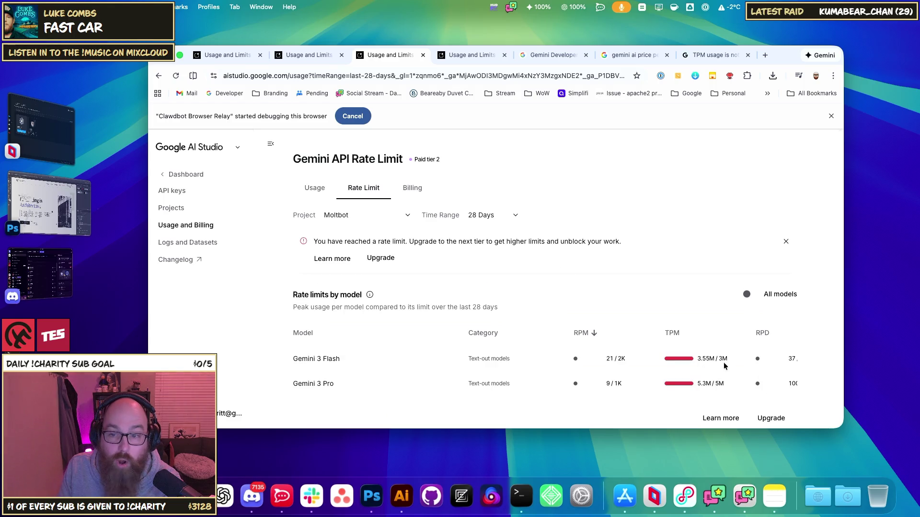
left_click(176, 77)
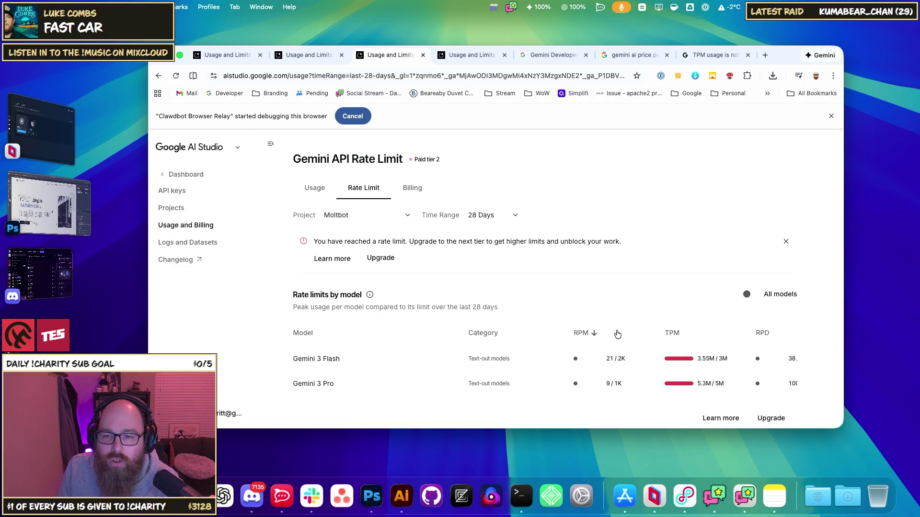
scroll(648, 333, "down", 4)
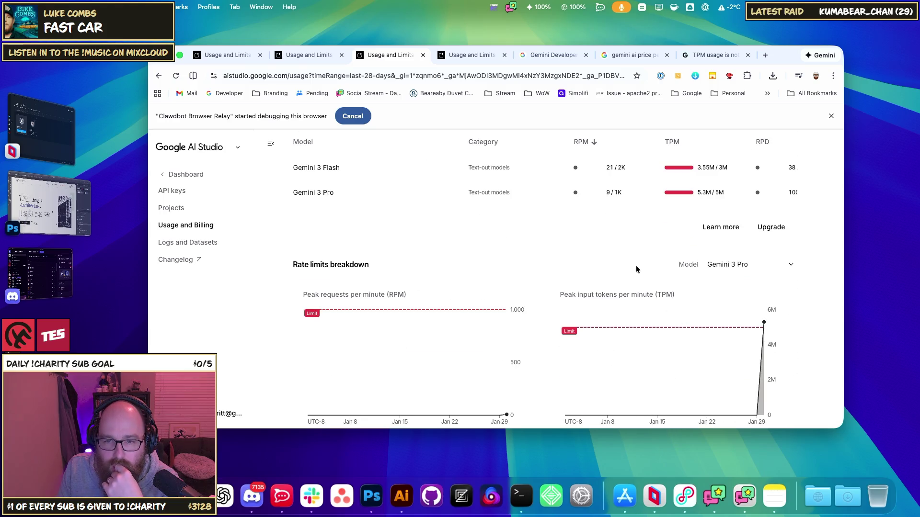
scroll(531, 292, "down", 2)
scroll(544, 301, "down", 3)
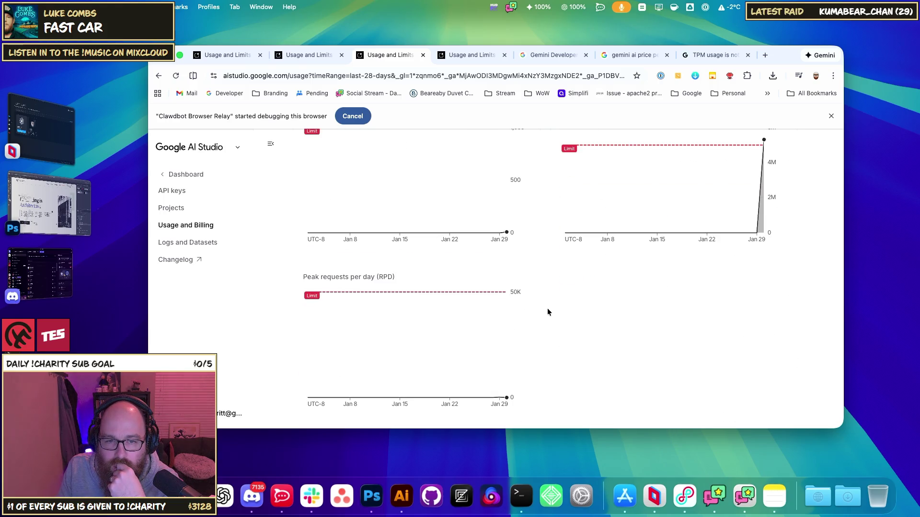
scroll(547, 309, "up", 7)
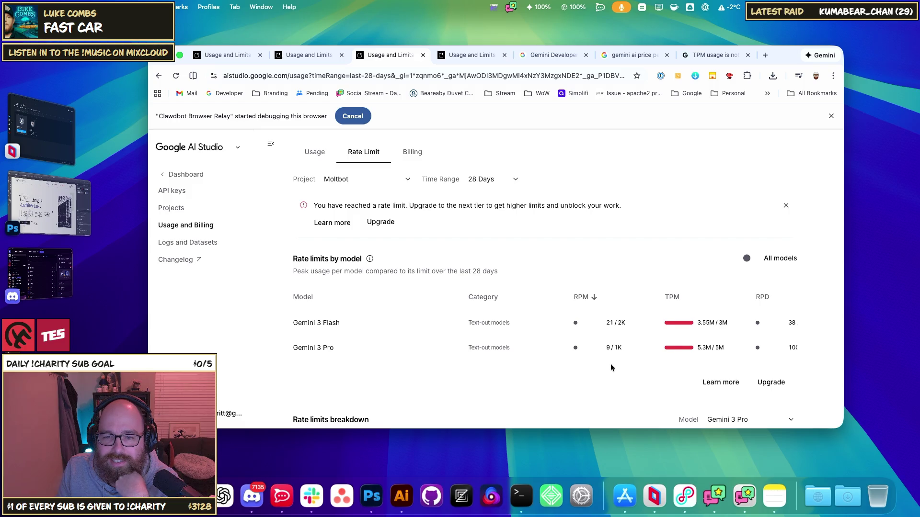
Show the breakdown charts for the Gemini 3 Flash row
scroll(610, 364, "right", 3)
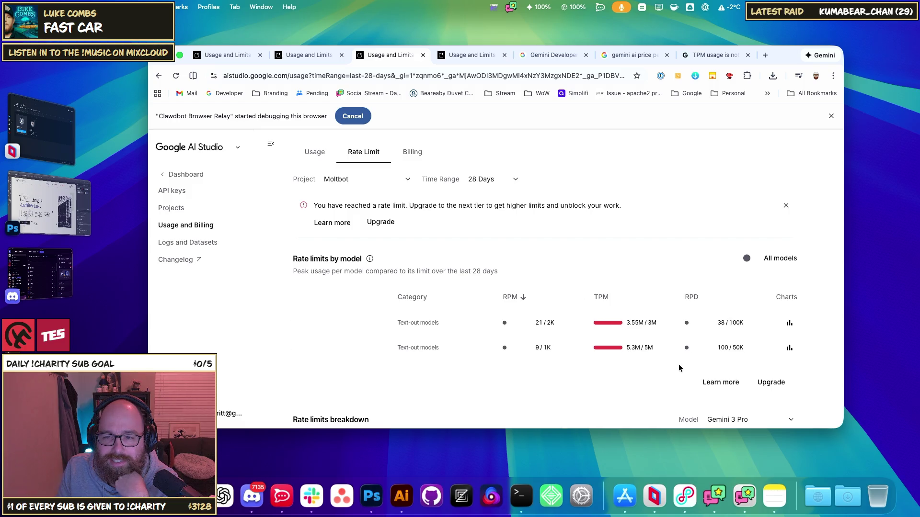
left_click(789, 324)
scroll(764, 335, "up", 6)
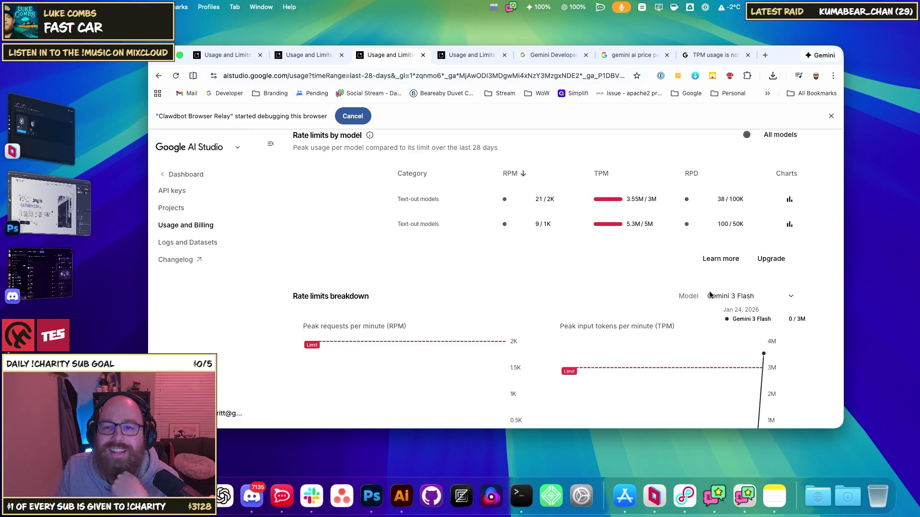
scroll(645, 325, "down", 1)
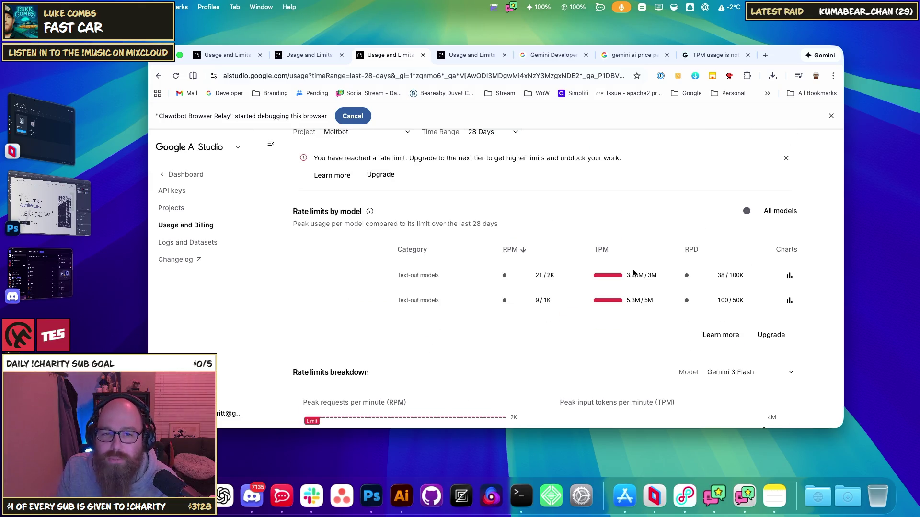
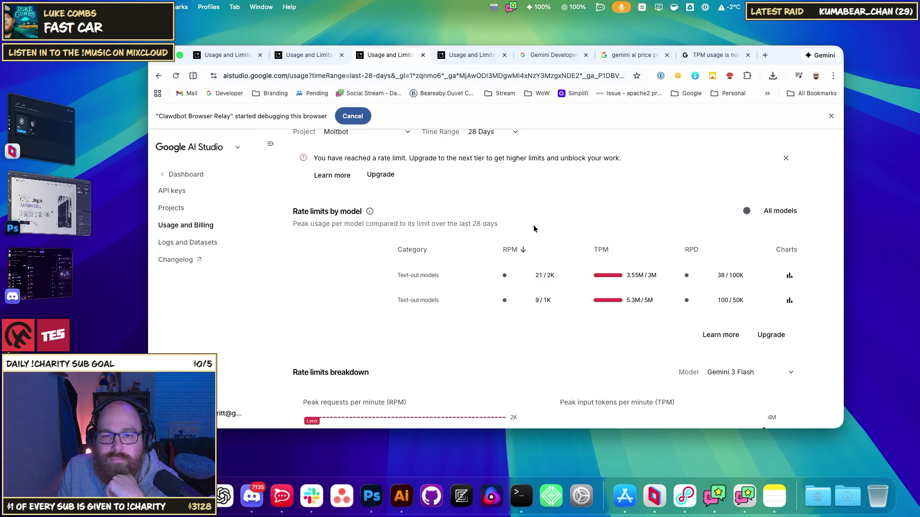
Open Gemini API billing, switch to Default Gemini Project, then back to Moltbot
scroll(534, 228, "up", 3)
left_click(405, 191)
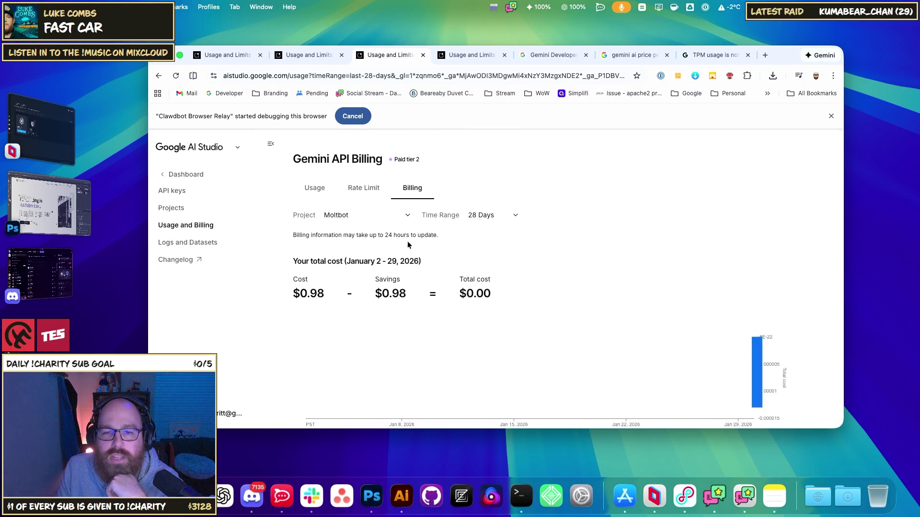
mouse_move(749, 388)
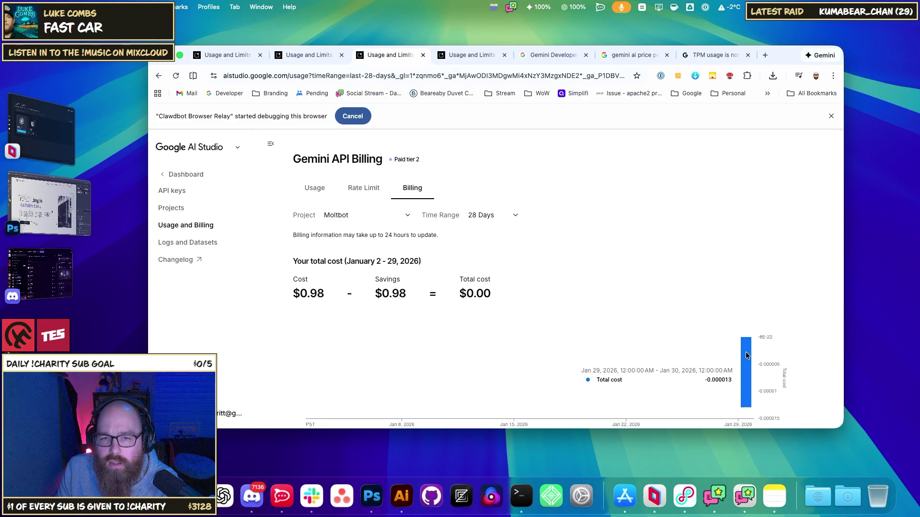
left_click(408, 215)
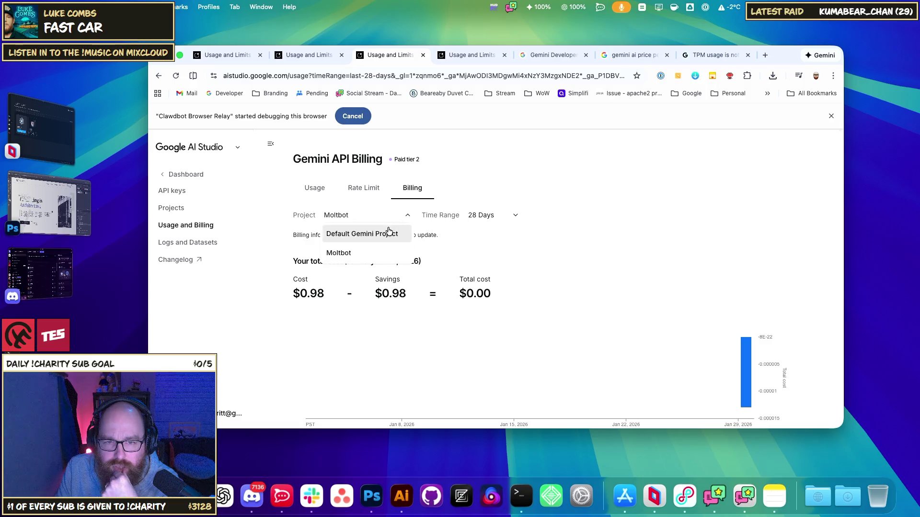
left_click(388, 234)
left_click(387, 215)
left_click(367, 252)
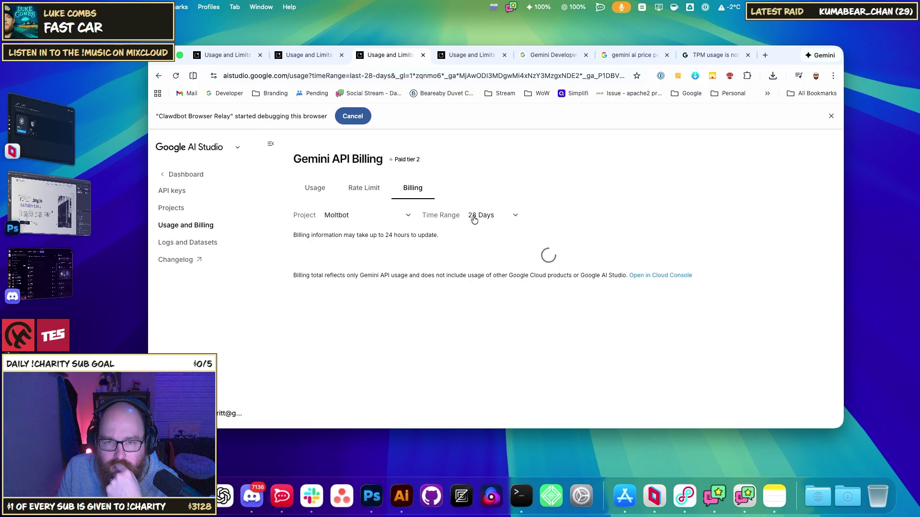
Limit the Moltbot billing view to the last 7 days
left_click(474, 219)
left_click(487, 233)
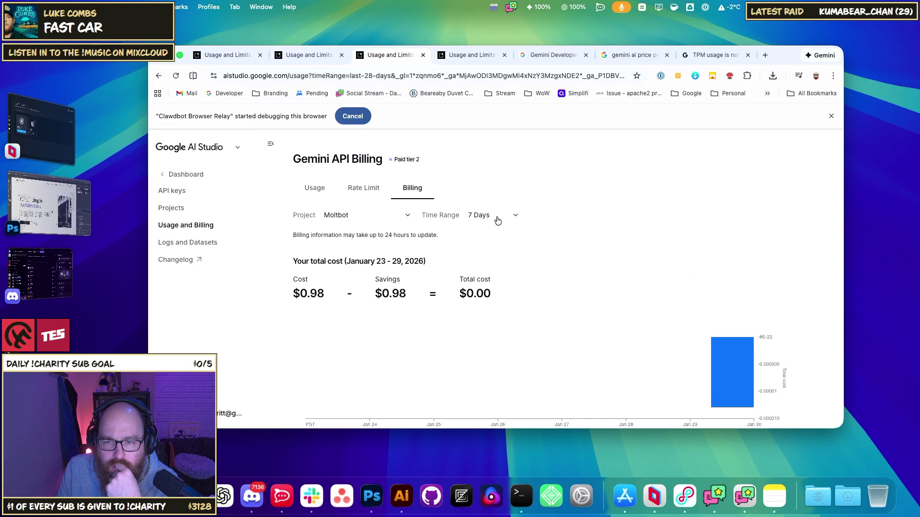
scroll(530, 239, "down", 3)
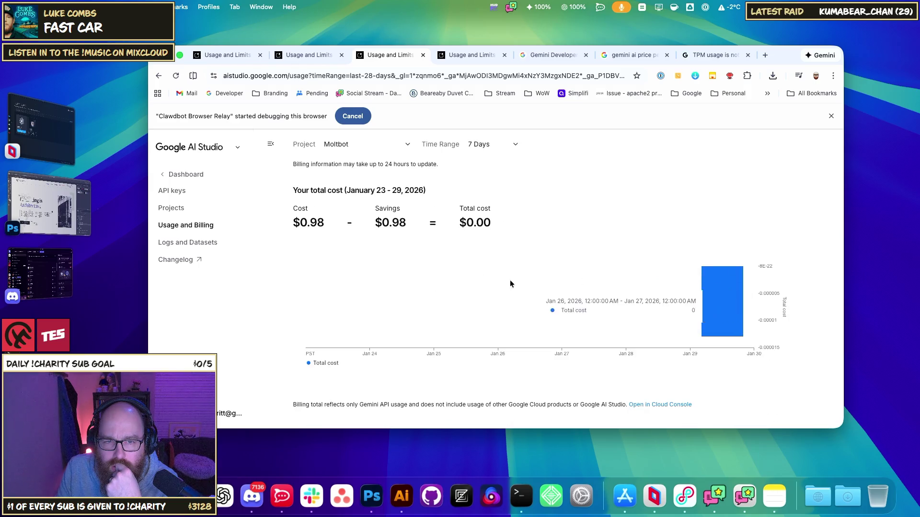
scroll(554, 222, "up", 3)
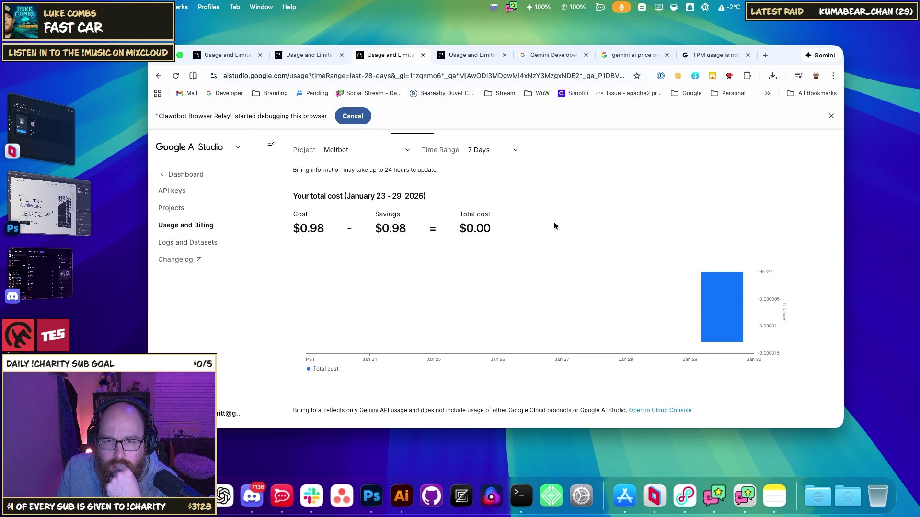
Show This Month's billing ($0.98 cost, $0.98 savings, $0.00 total) and open the billing account in Cloud Console
left_click(481, 218)
left_click(492, 289)
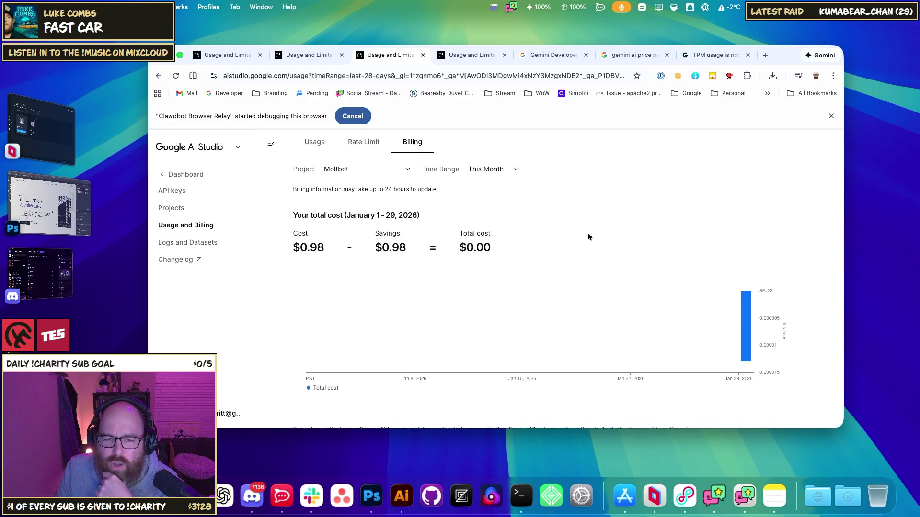
scroll(588, 233, "down", 3)
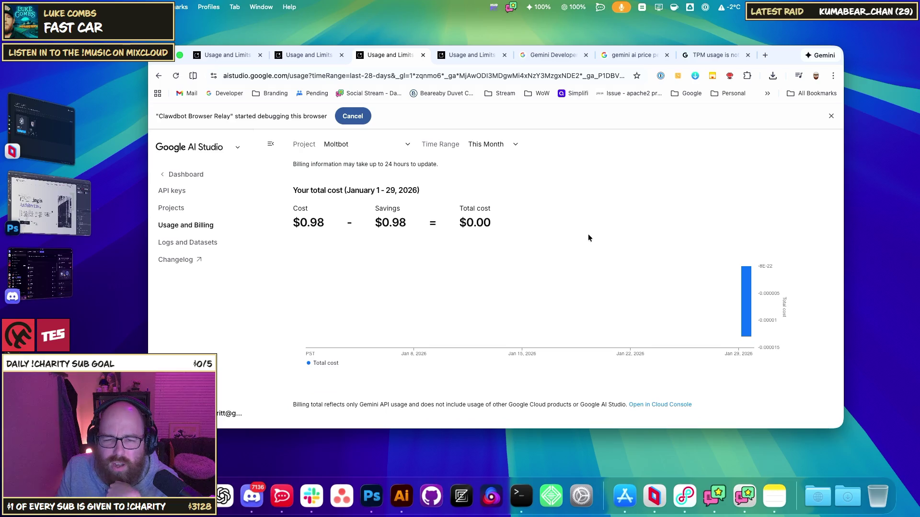
left_click(650, 404)
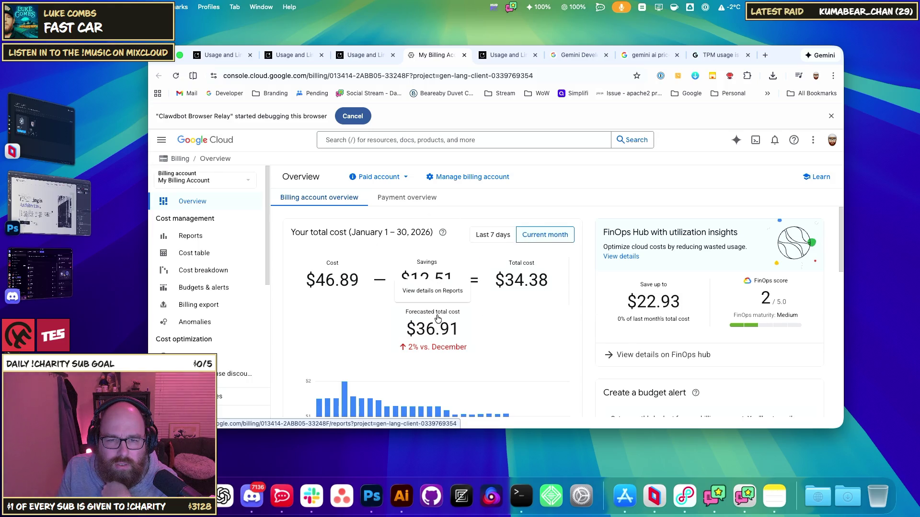
Switch back with Ctrl+Shift+Tab from the Cloud Console billing overview to the AI Studio usage tab
key("ctrl+shift+Tab")
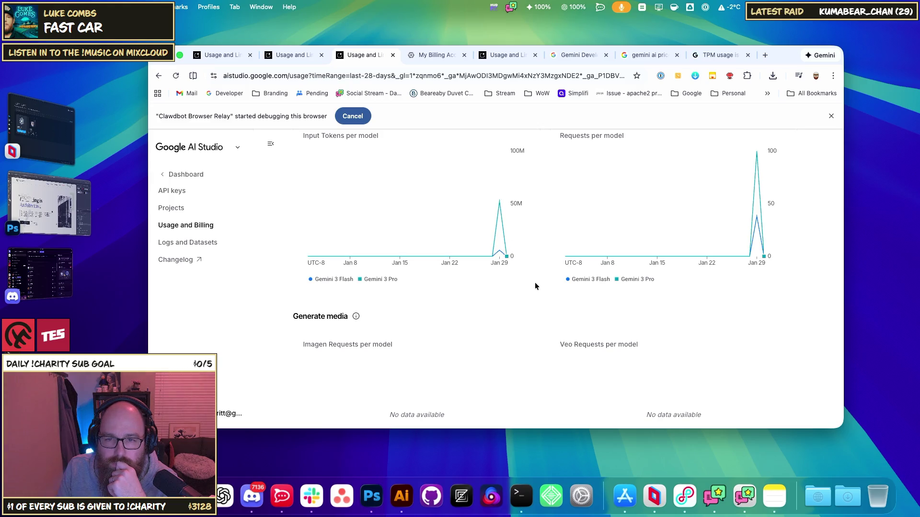
Reload Moltbot usage for 1 Day and view rate limits, with Gemini 3 Flash at 3.55M/3M TPM
scroll(535, 286, "up", 8)
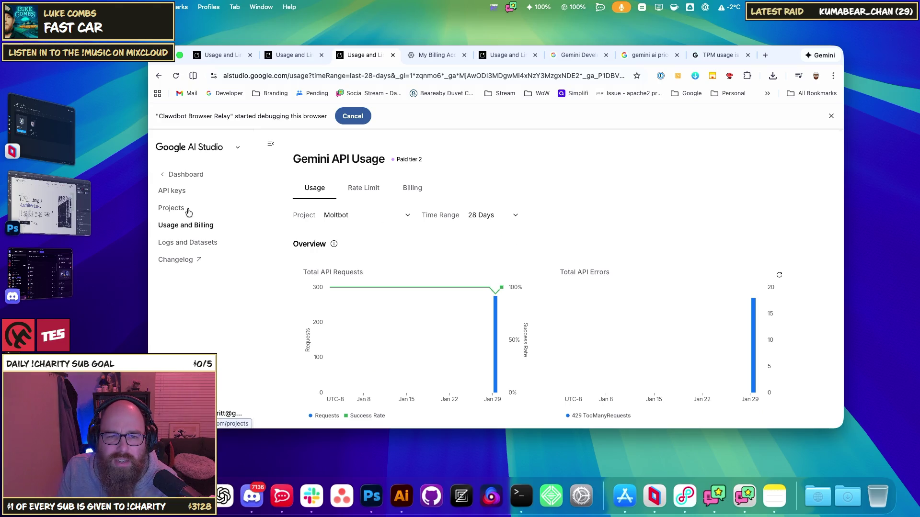
left_click(188, 224)
left_click(361, 194)
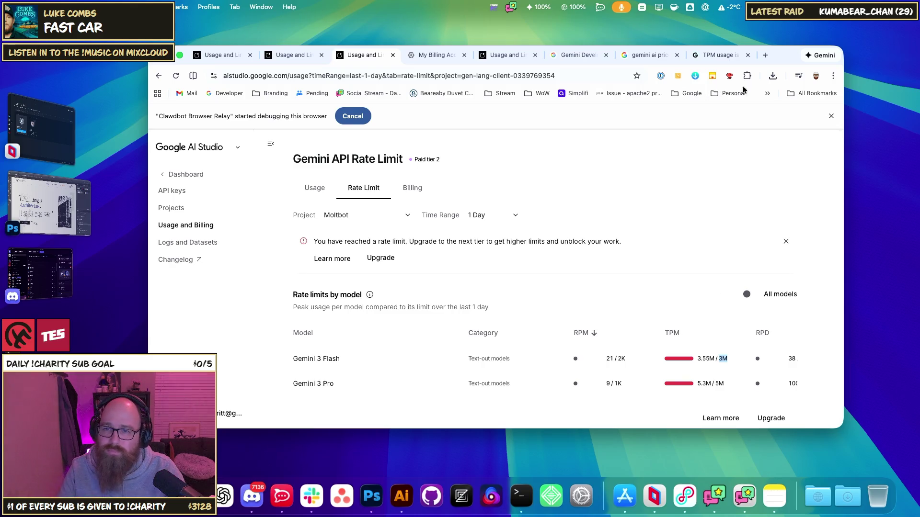
left_click(765, 56)
Search Google for 'clawdbot gemini tpm'
type("cra")
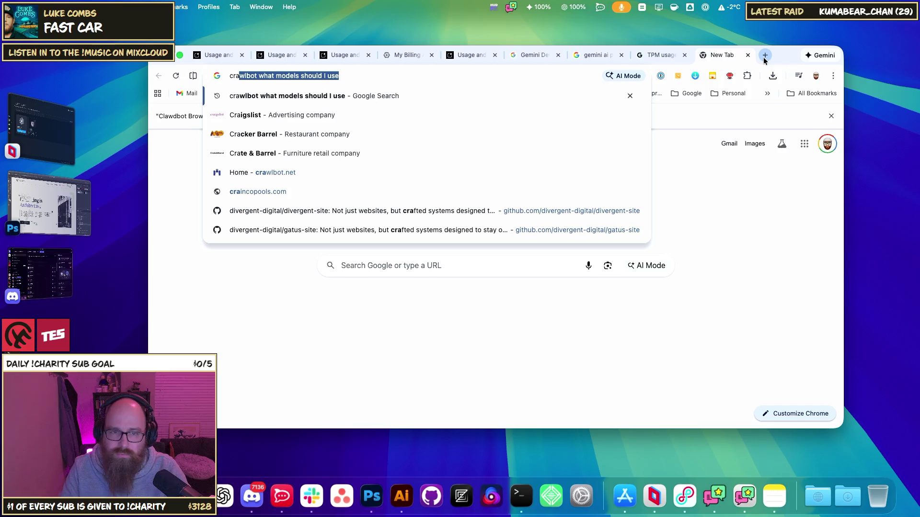
key("BackSpace")
key("BackSpace")
key("BackSpace")
type("l")
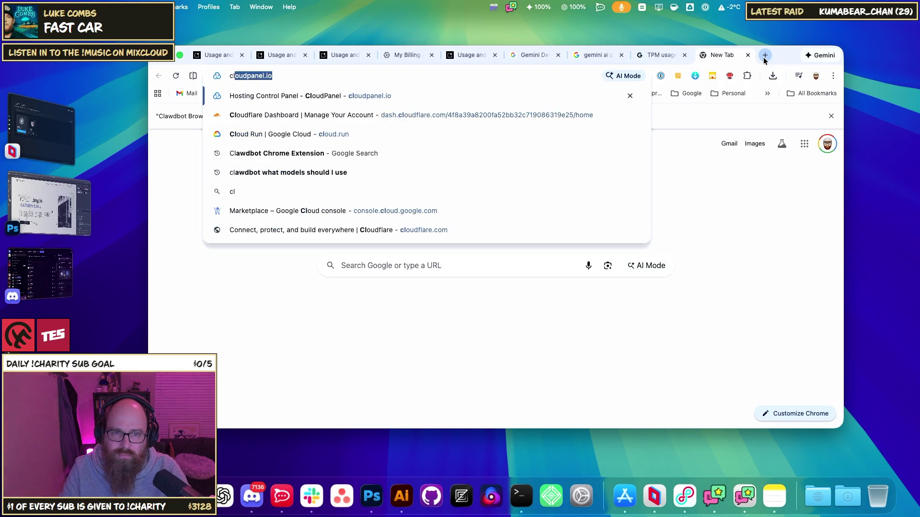
type("awdbot")
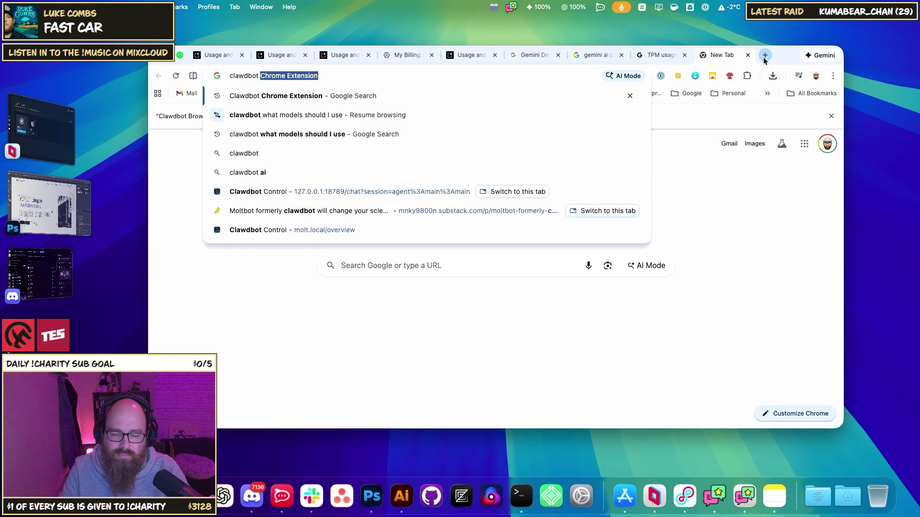
type("gemini")
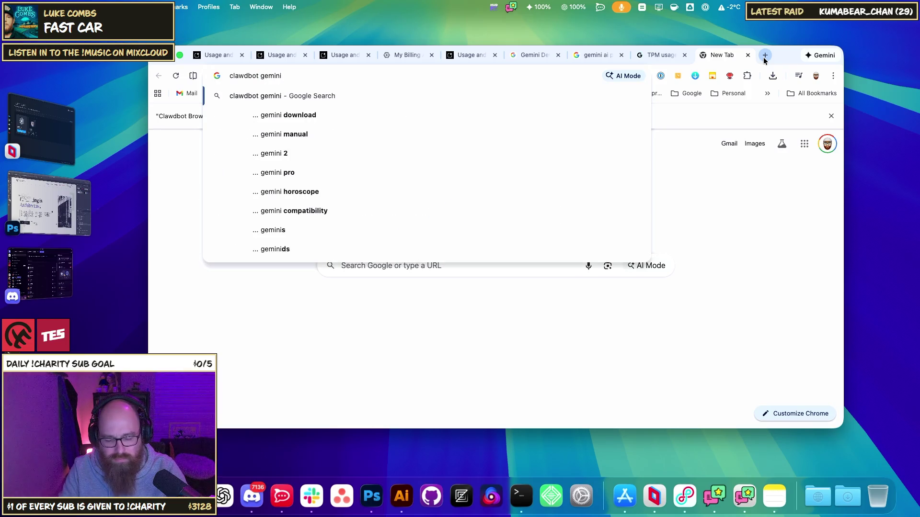
type(" tpm")
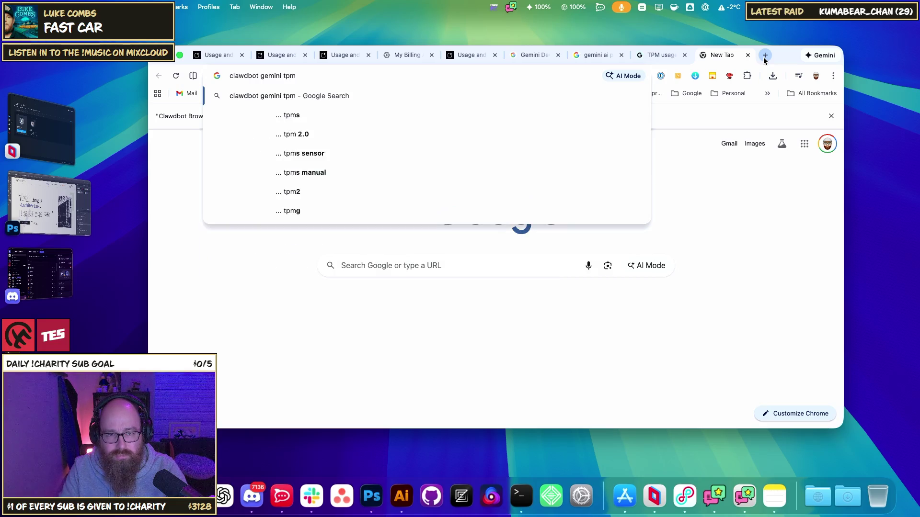
key("Return")
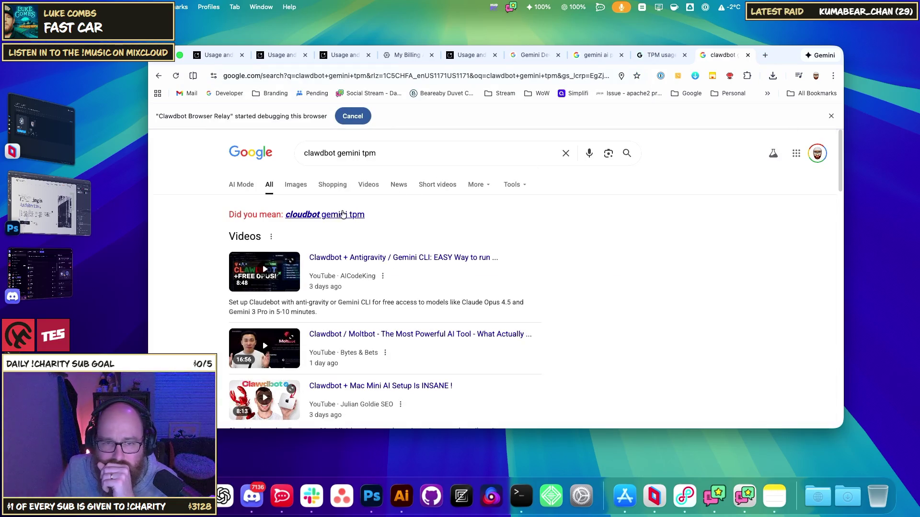
Open the Medium article 'Bypassing Gemini API Rate Limits with Smart Key Rotation' from the results
scroll(569, 239, "down", 6)
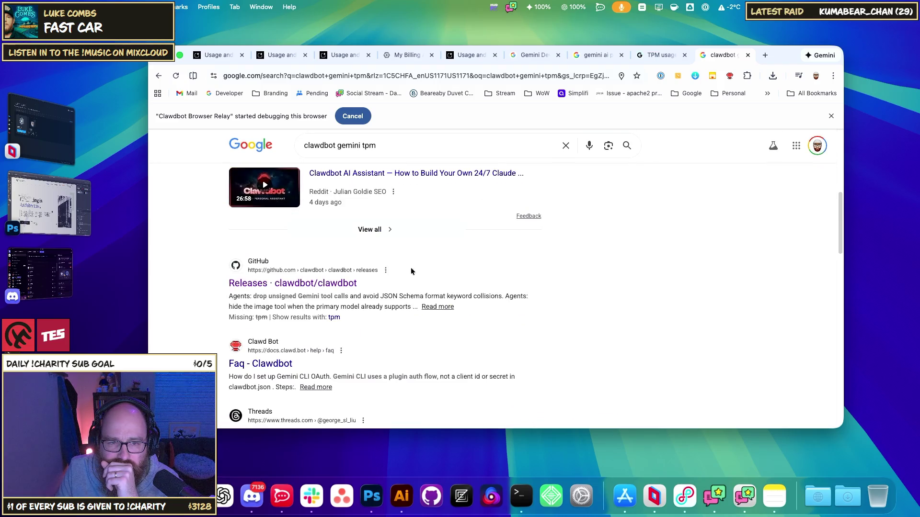
scroll(411, 271, "down", 3)
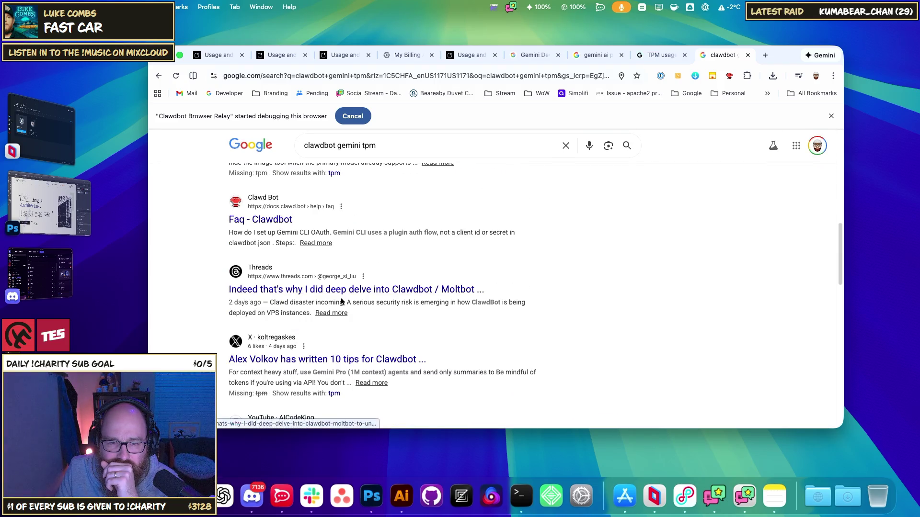
scroll(344, 328, "down", 1)
scroll(350, 354, "down", 2)
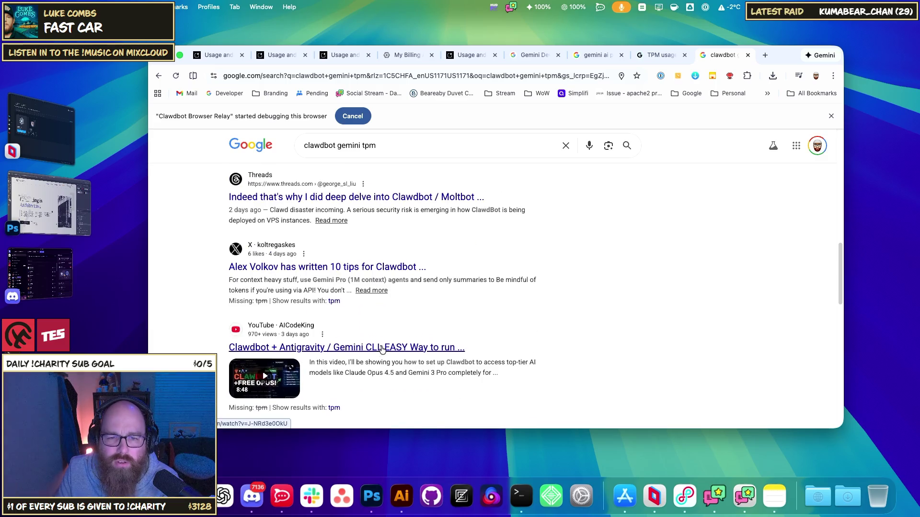
scroll(382, 349, "down", 3)
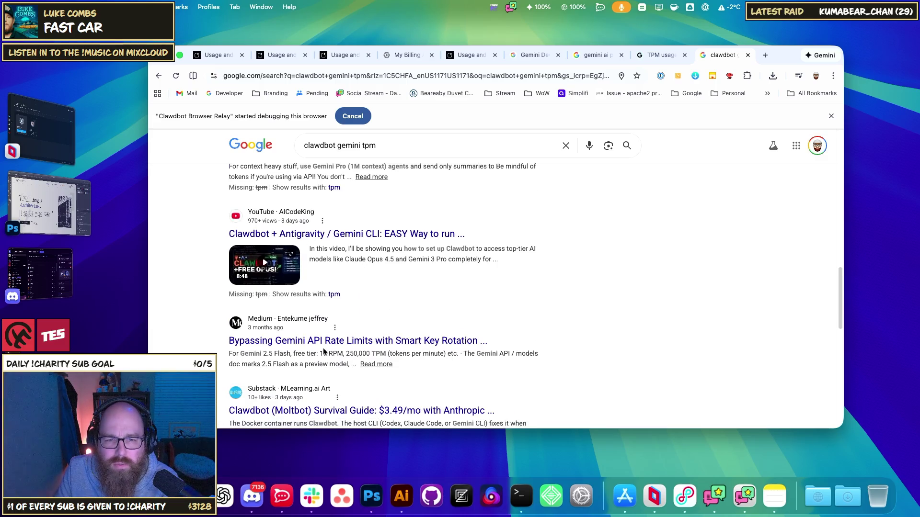
left_click(447, 341)
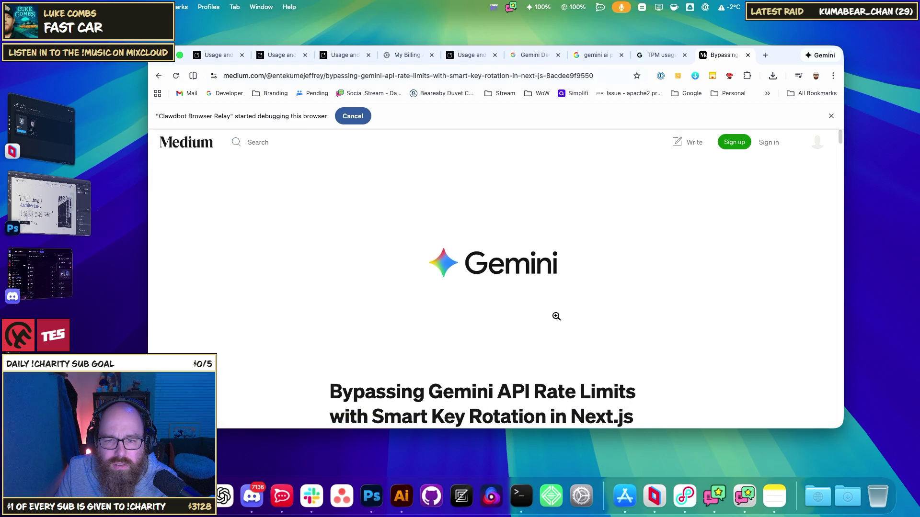
Dismiss Medium's signup prompt and read the rate-limit table's 10 RPM free-tier figure
scroll(530, 315, "down", 5)
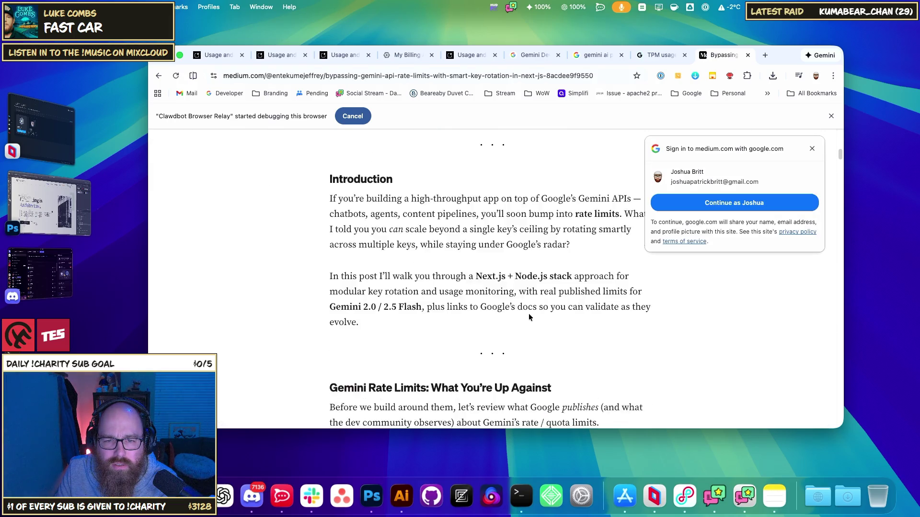
left_click(645, 147)
scroll(472, 311, "down", 4)
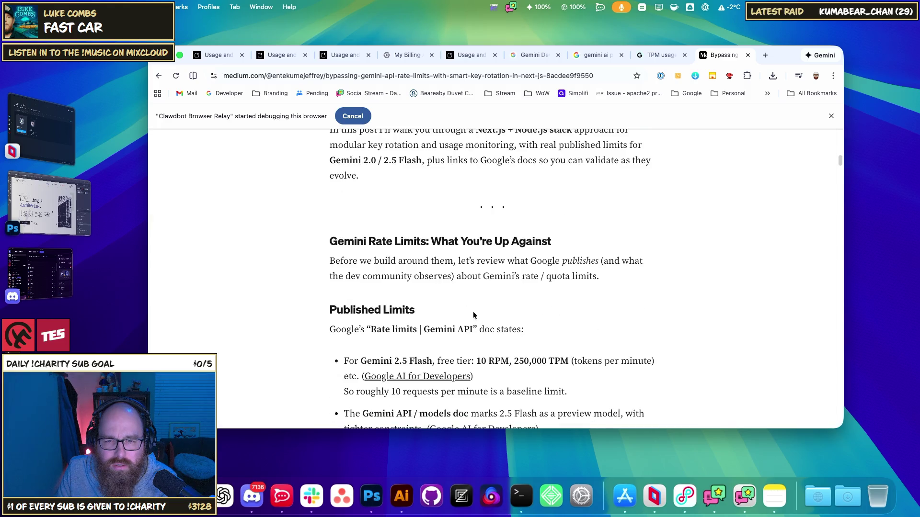
left_click_drag(477, 362, 497, 364)
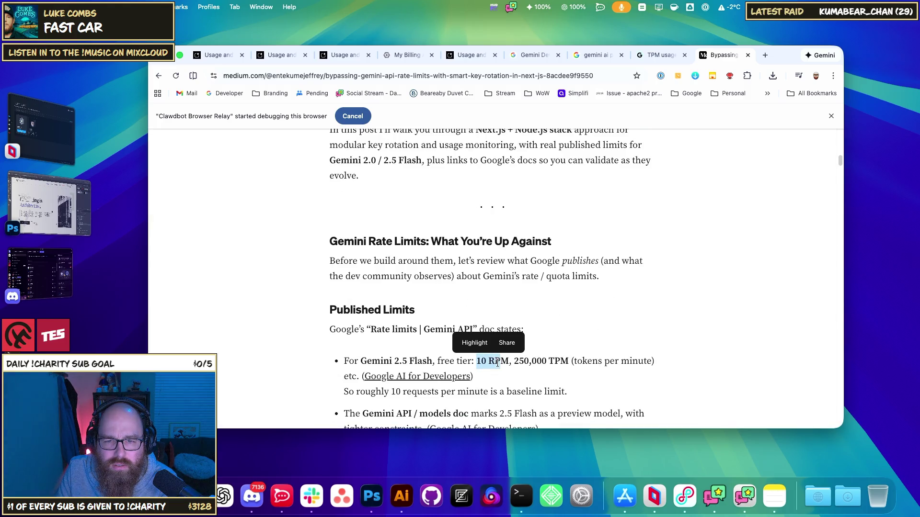
left_click(522, 362)
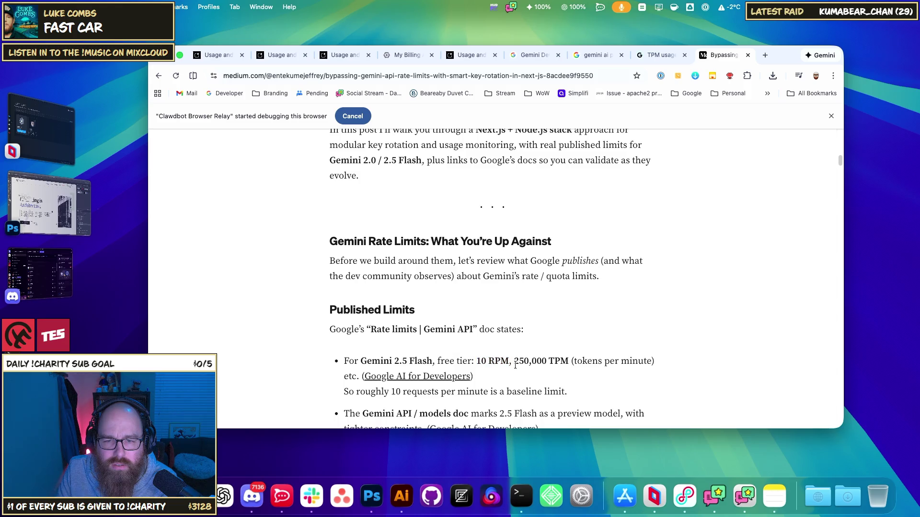
Read the rest of the article and go back to the 'clawdbot gemini tpm' results
scroll(523, 362, "down", 3)
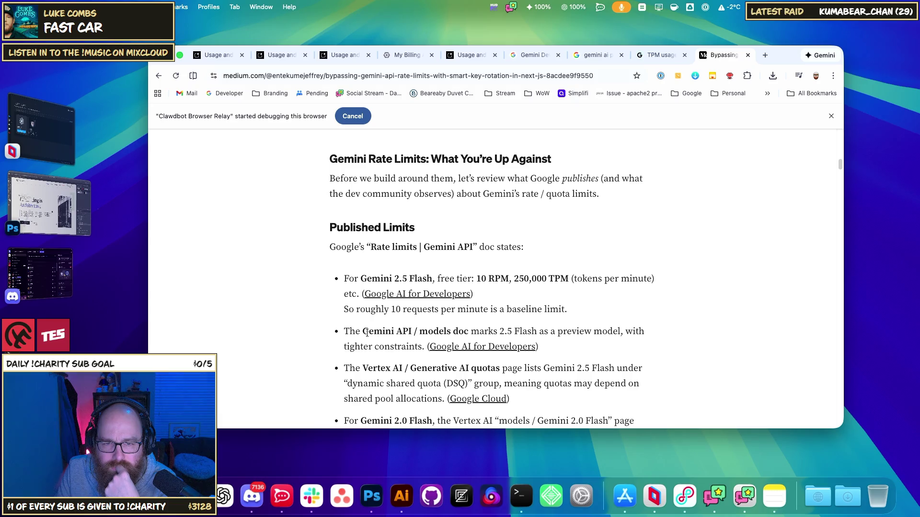
scroll(470, 336, "down", 5)
scroll(470, 337, "down", 10)
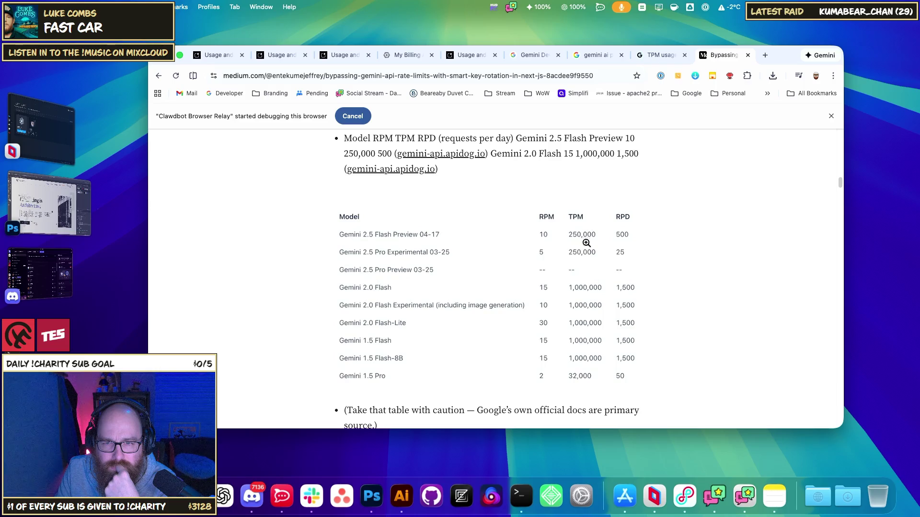
scroll(633, 314, "down", 12)
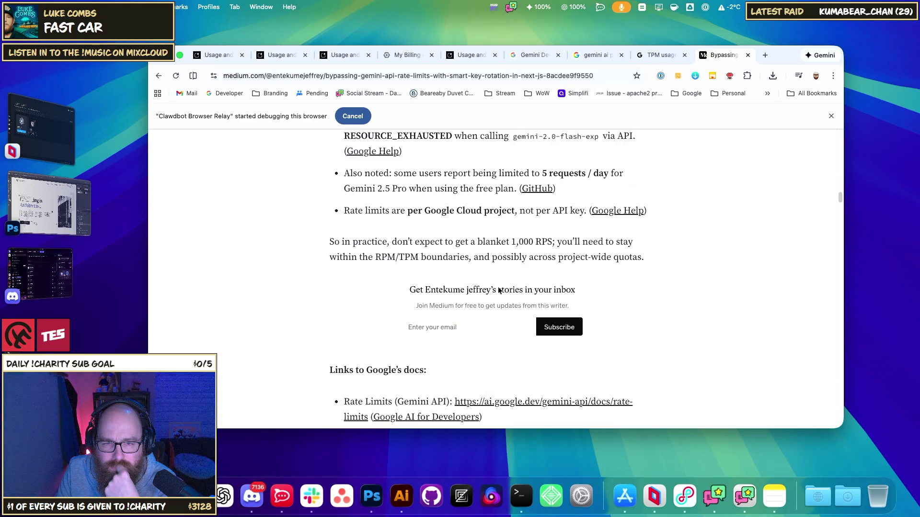
left_click(158, 77)
scroll(440, 318, "down", 4)
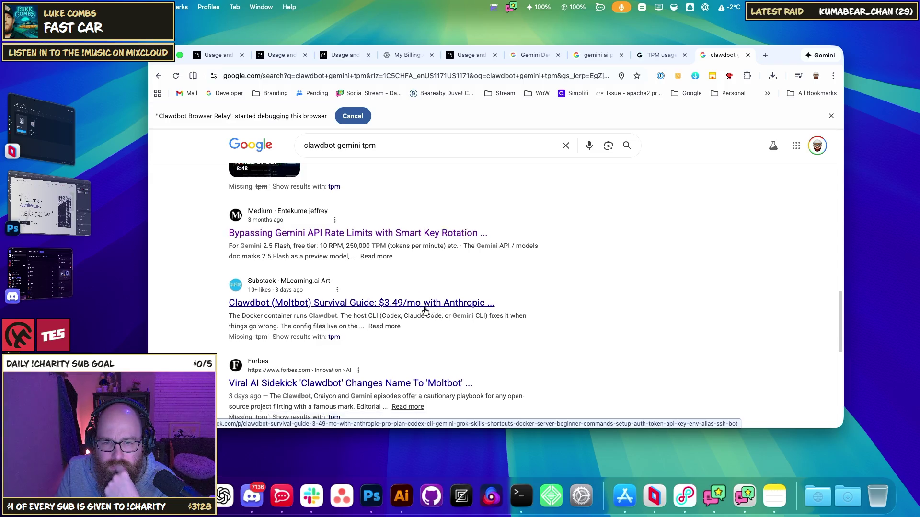
Replace 'tpm' with 'tokens per minute' in the query and run the search
scroll(412, 314, "down", 5)
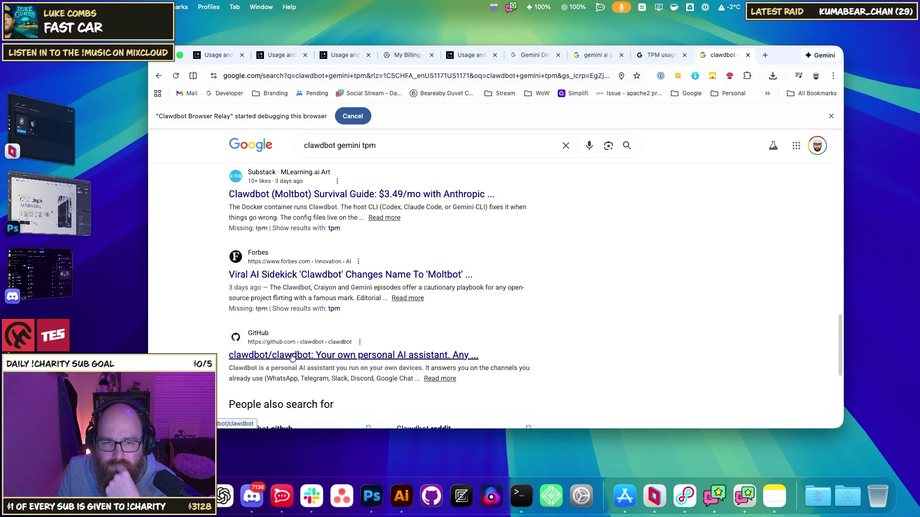
scroll(334, 361, "down", 3)
scroll(345, 322, "up", 20)
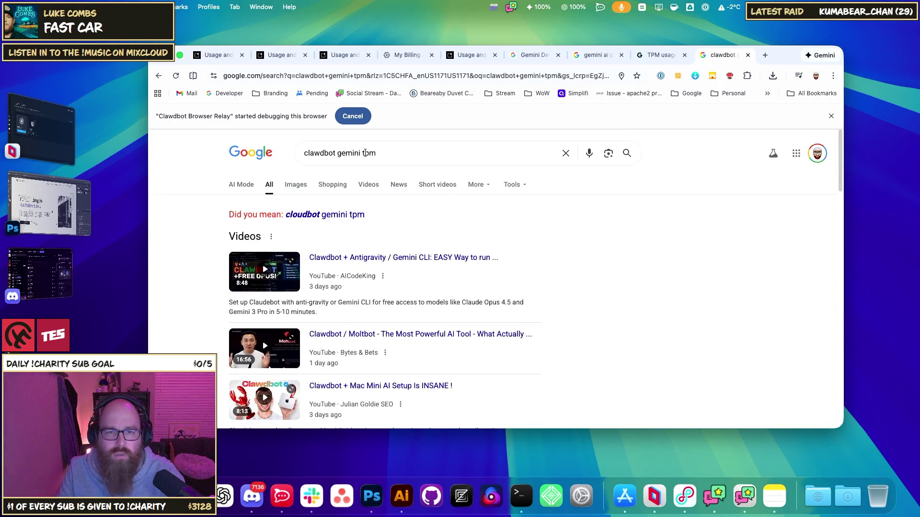
left_click(365, 153)
type("to")
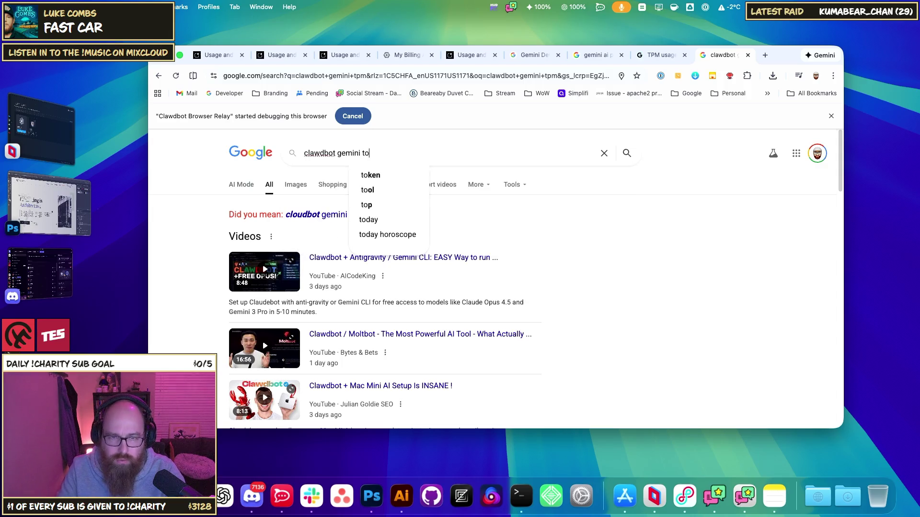
type("kens per mini")
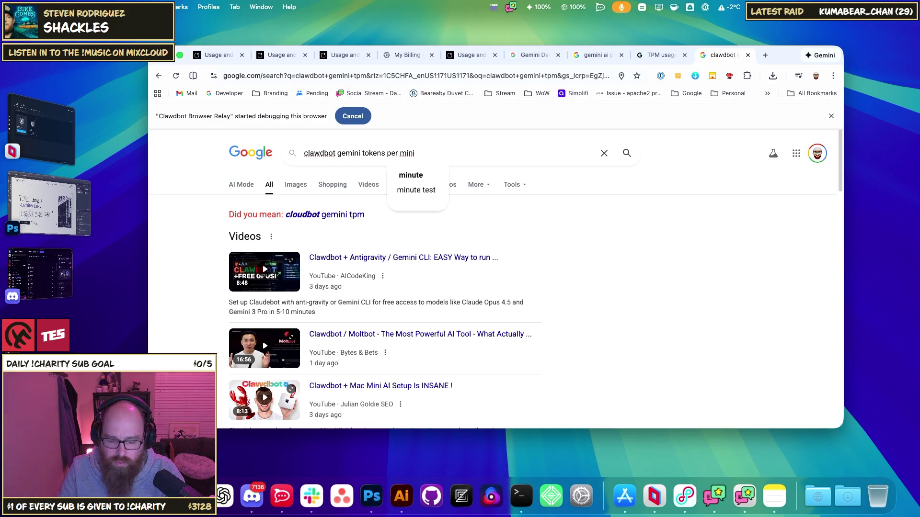
key("BackSpace")
type("u")
key("Return")
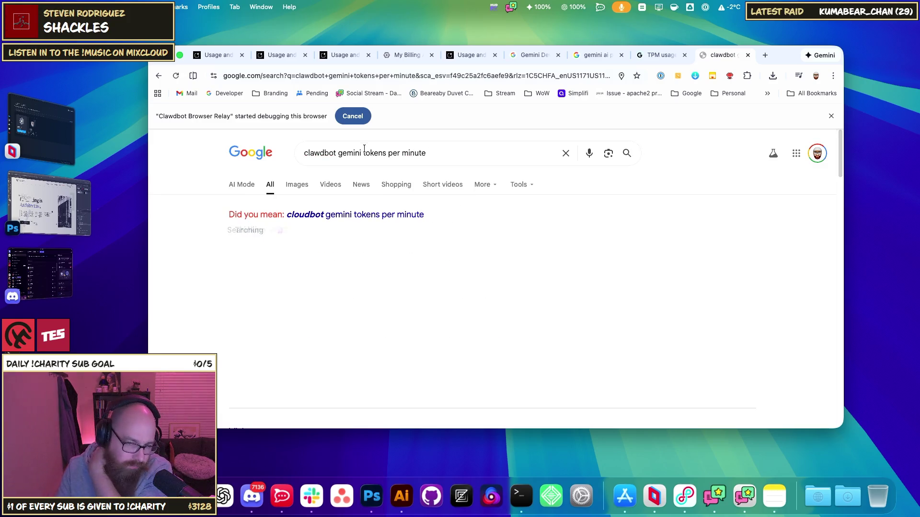
Take the suggested cloudbot spelling and read the AI Overview's free tier 250,000 TPM line
left_click(377, 216)
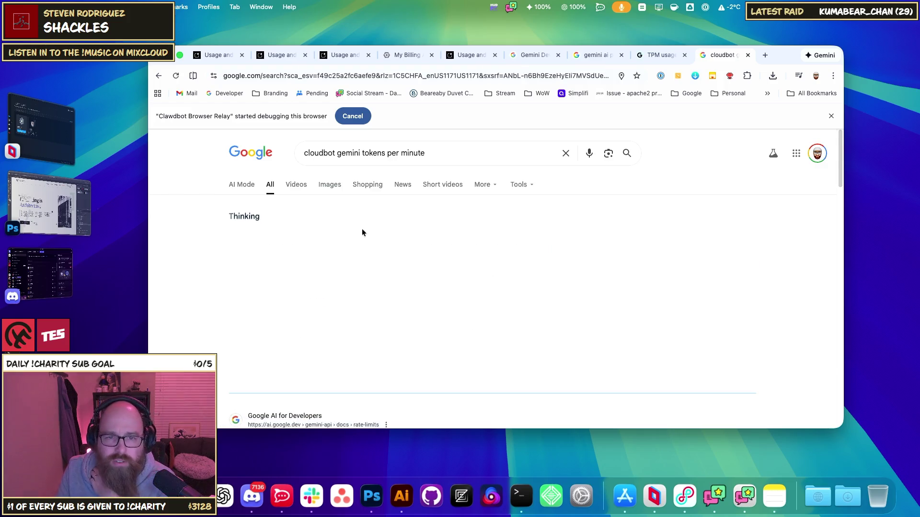
mouse_move(260, 250)
left_mouse_down()
mouse_move(487, 253)
mouse_move(273, 261)
left_mouse_up()
left_click(274, 262)
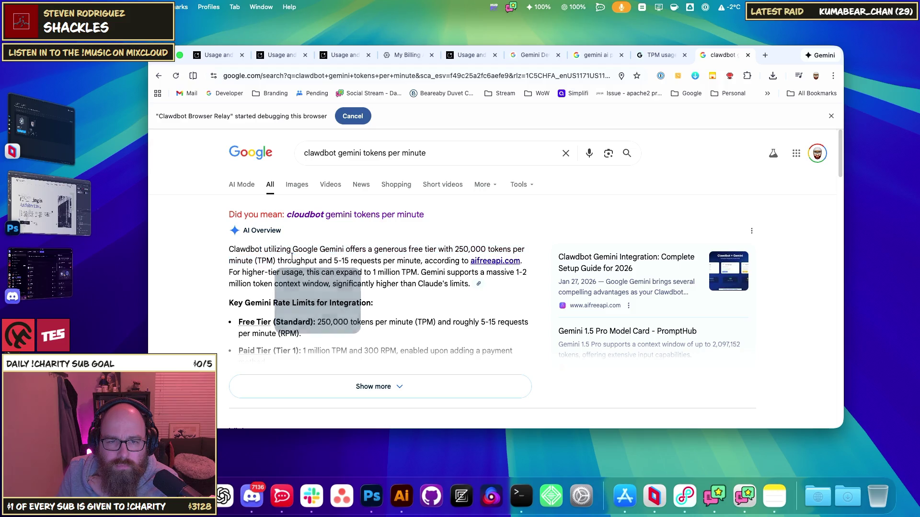
mouse_move(407, 249)
left_mouse_down()
mouse_move(498, 252)
mouse_move(272, 262)
mouse_move(416, 262)
left_mouse_up()
left_click(345, 302)
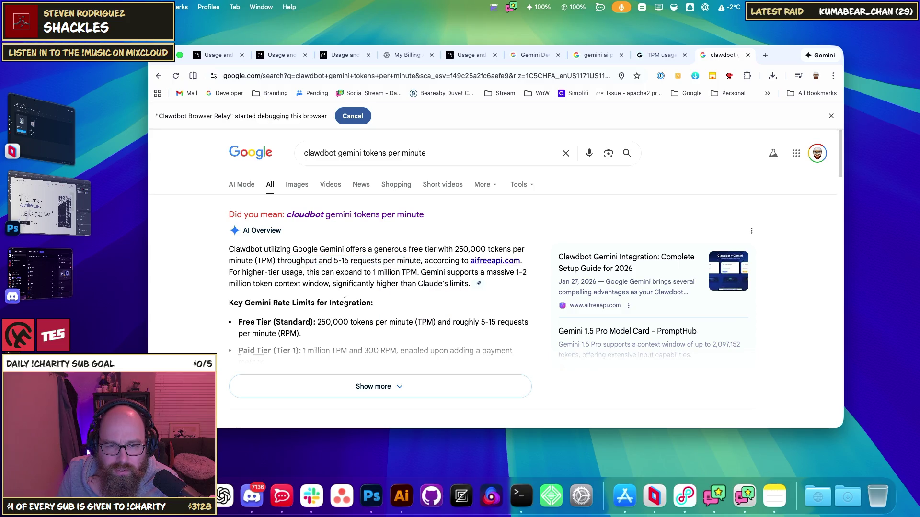
Expand the AI Overview and read the Paid Tier bullet: 1 million TPM, enabled upon adding payment
left_click(364, 383)
scroll(349, 323, "down", 3)
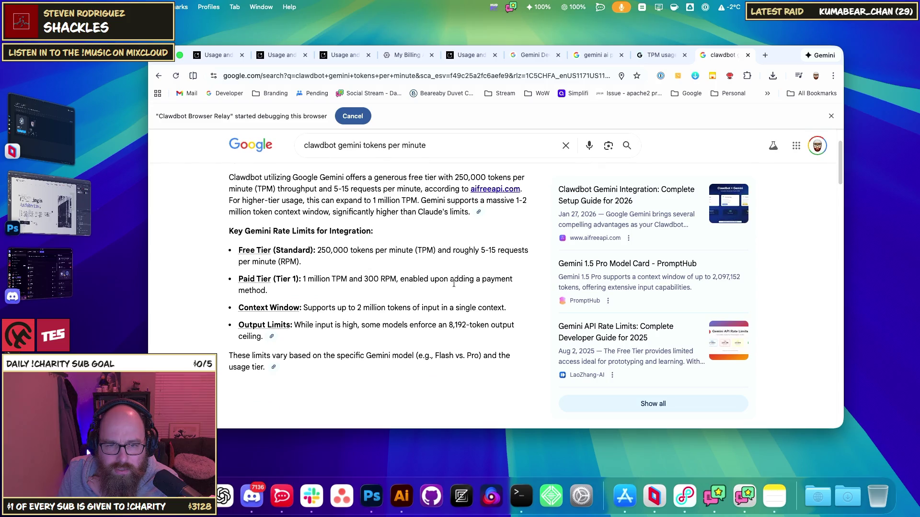
mouse_move(304, 281)
left_mouse_down()
mouse_move(380, 280)
mouse_move(360, 279)
left_mouse_up()
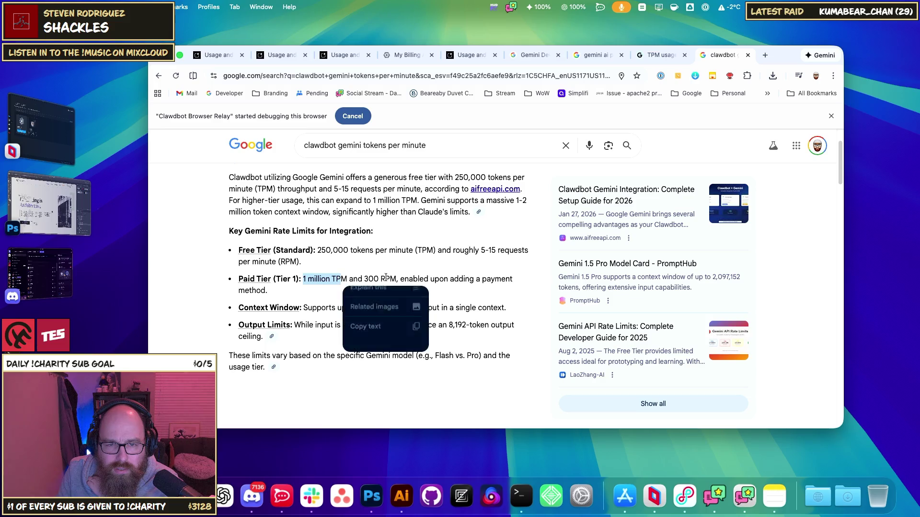
left_click(397, 281)
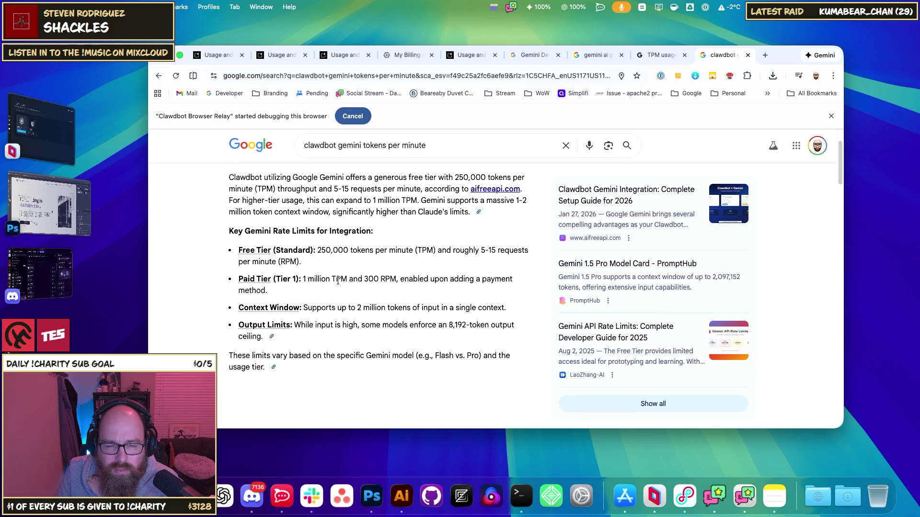
left_click_drag(345, 279, 303, 278)
left_click(369, 278)
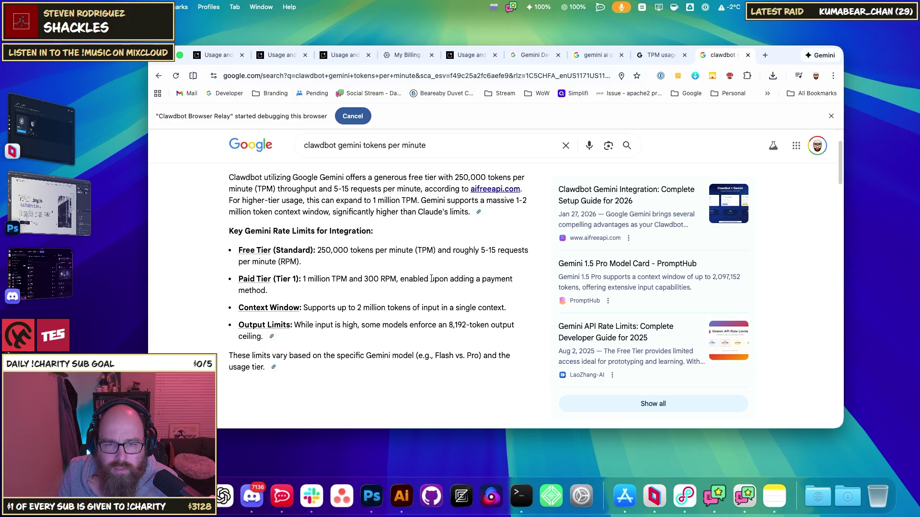
left_click_drag(420, 279, 471, 279)
left_click(476, 279)
scroll(496, 289, "down", 3)
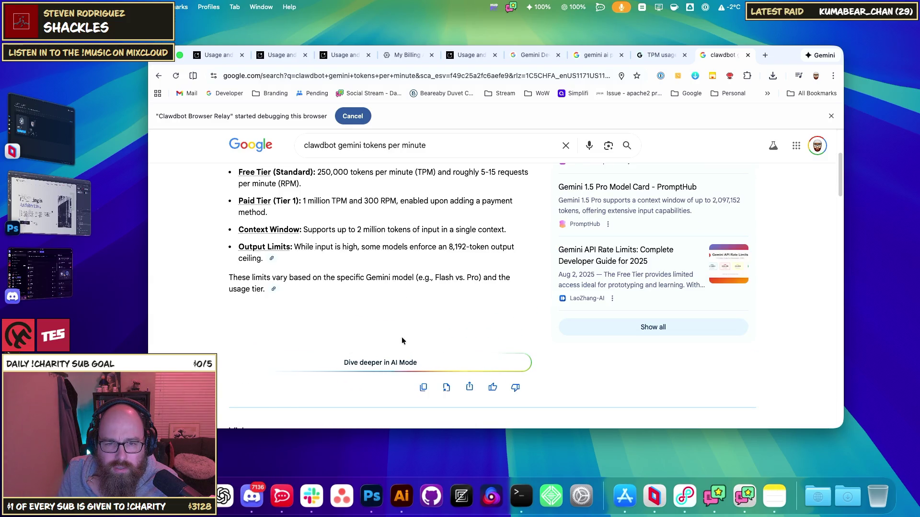
Continue in AI Mode, dismiss Personal Intelligence, and read the free tier 250,000 TPM and token bug notes
left_click(424, 367)
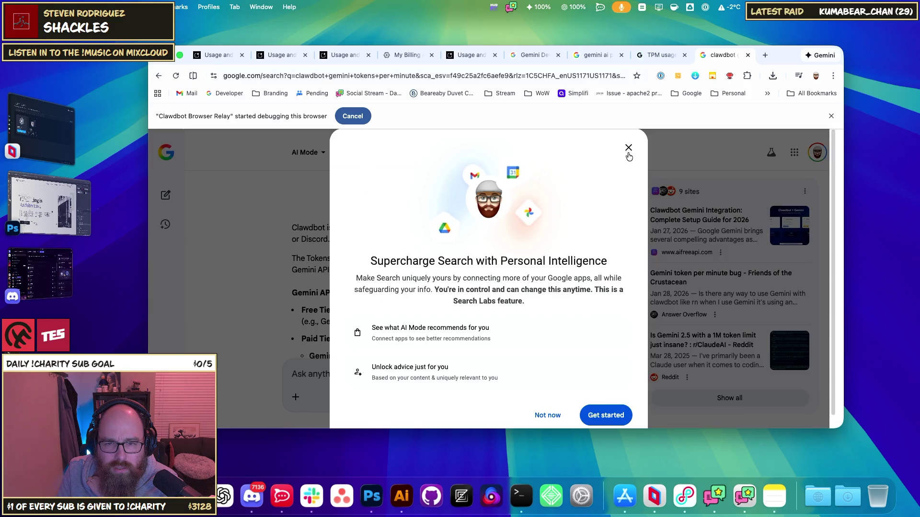
left_click(626, 147)
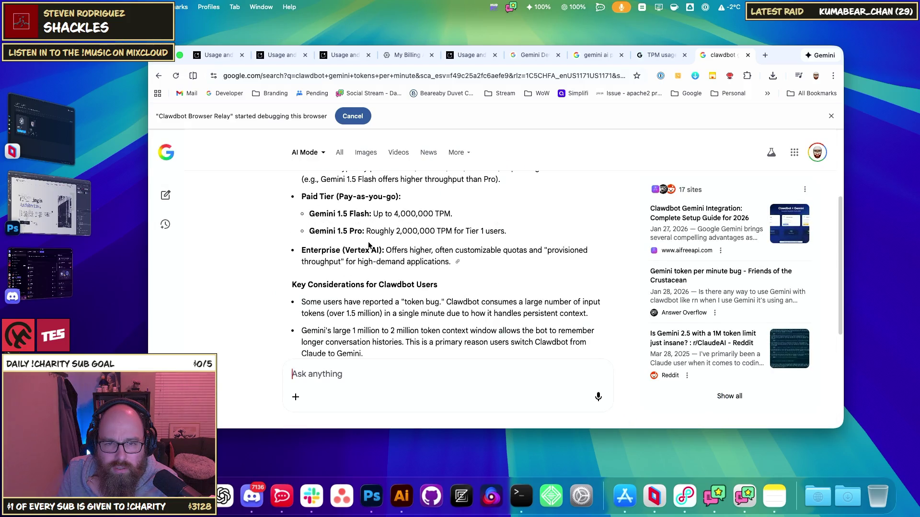
left_click_drag(346, 223, 414, 223)
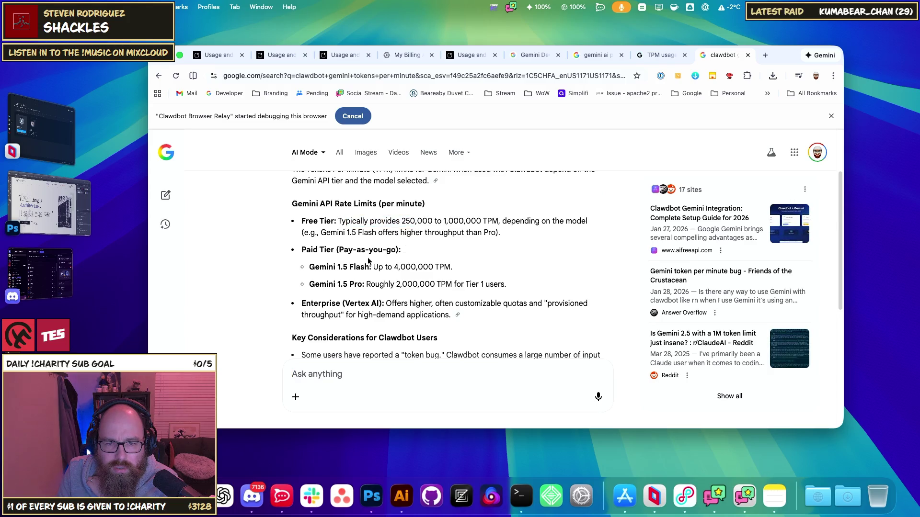
left_click_drag(317, 252, 406, 253)
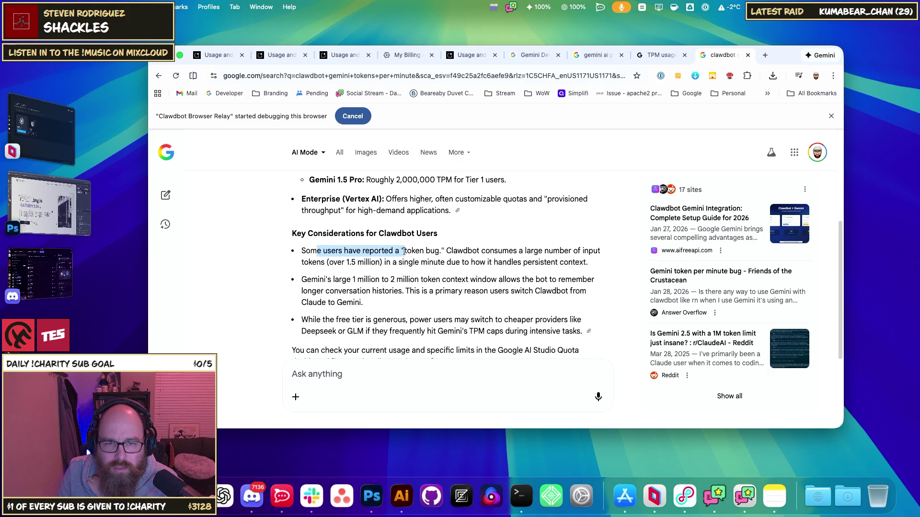
left_click(443, 251, "shift")
mouse_move(444, 251)
left_mouse_down()
mouse_move(571, 252)
mouse_move(347, 263)
mouse_move(588, 263)
mouse_move(425, 263)
left_mouse_up()
left_click(379, 263)
Read about Gemini's 1 to 2 million context window and users hitting Gemini's TPM caps
left_click(376, 265)
mouse_move(324, 280)
left_mouse_down()
mouse_move(591, 280)
mouse_move(367, 291)
left_mouse_up()
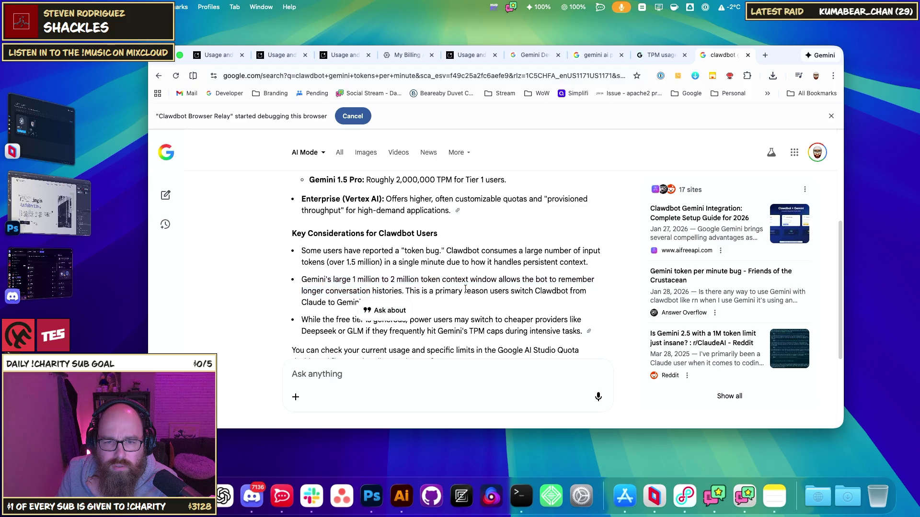
mouse_move(428, 291)
left_mouse_down()
mouse_move(558, 293)
mouse_move(318, 302)
mouse_move(556, 307)
mouse_move(367, 316)
left_mouse_up()
left_click(335, 302)
scroll(339, 303, "down", 1)
left_click(404, 318)
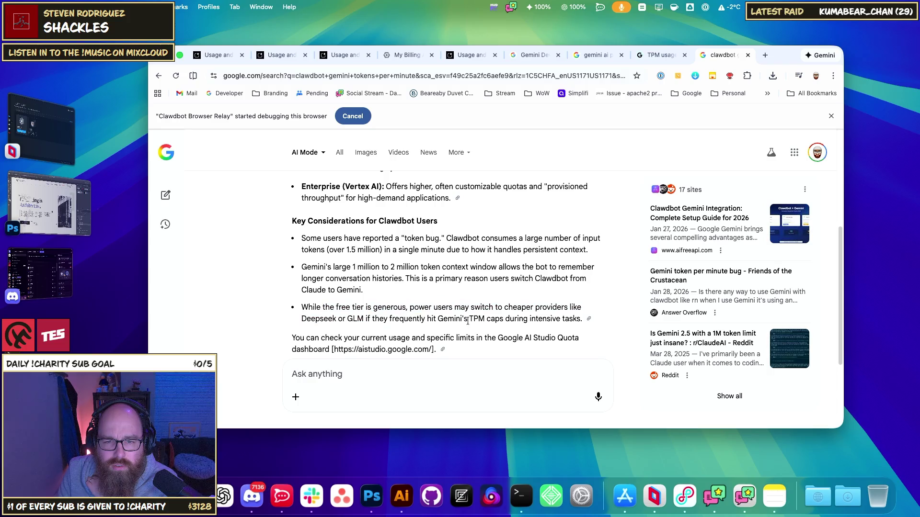
mouse_move(427, 318)
left_mouse_down()
mouse_move(560, 319)
mouse_move(482, 319)
left_mouse_up()
left_click(481, 318)
scroll(351, 315, "down", 1)
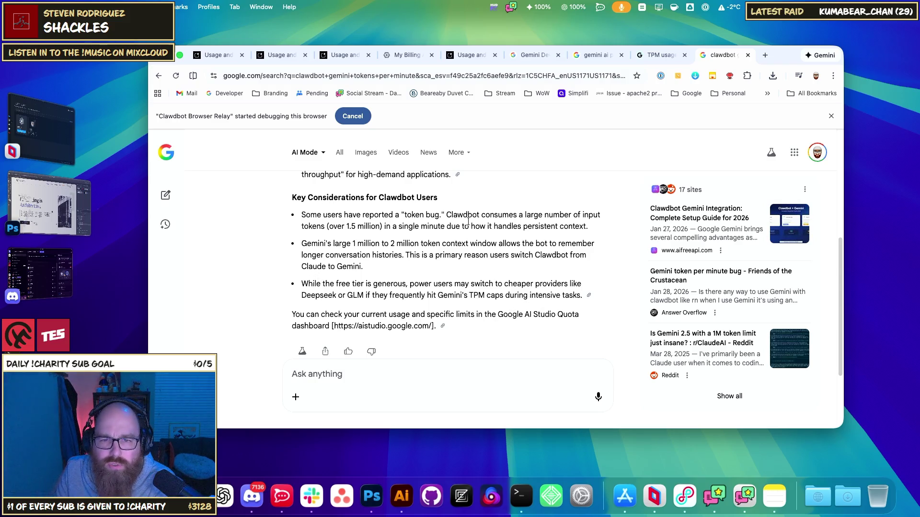
Read the token bug note of over 1.5 million tokens per minute and the context window bullet
left_click_drag(415, 215, 426, 215)
left_click(543, 218)
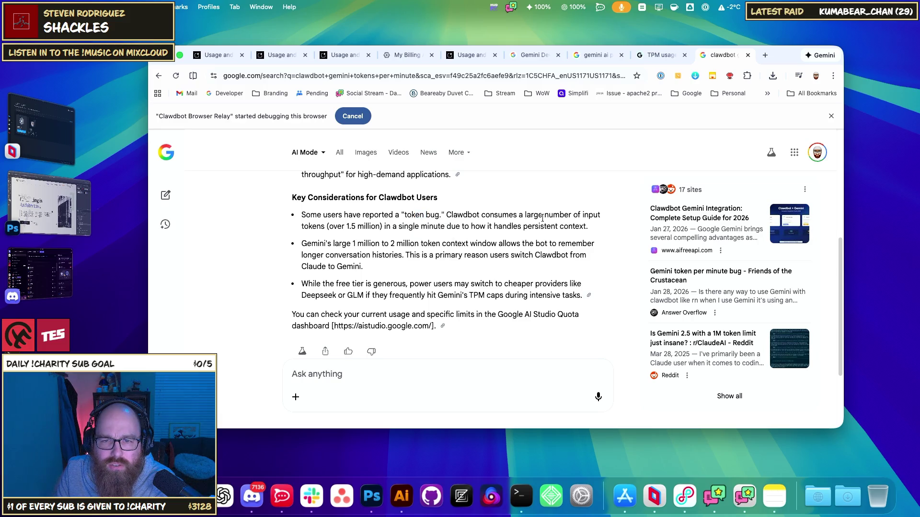
mouse_move(320, 226)
left_mouse_down()
mouse_move(535, 227)
mouse_move(489, 230)
left_mouse_up()
left_click(400, 228)
left_click(575, 226)
left_click(411, 246)
left_click_drag(317, 244, 530, 244)
left_click(446, 246)
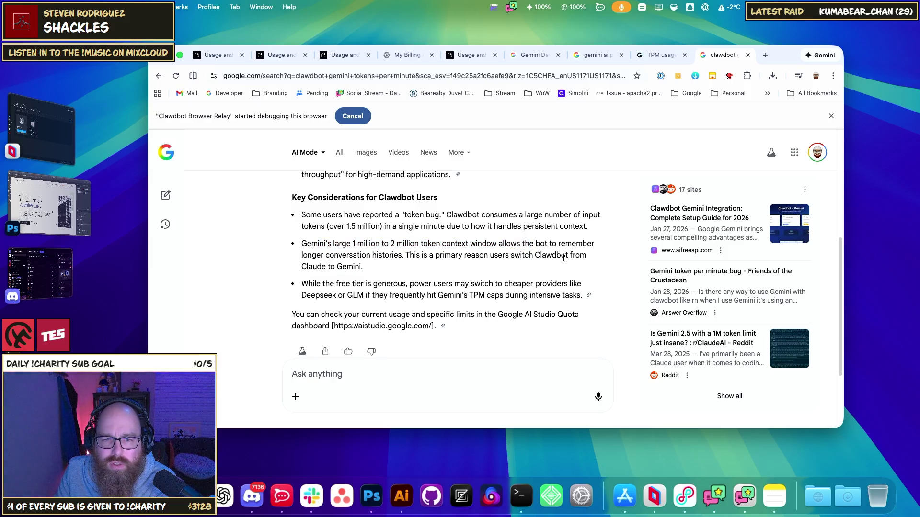
Read the Claude-to-Gemini and TPM caps remarks, then ask 'How can I optimize Clawdbot's token usage?'
left_click_drag(318, 265, 342, 267)
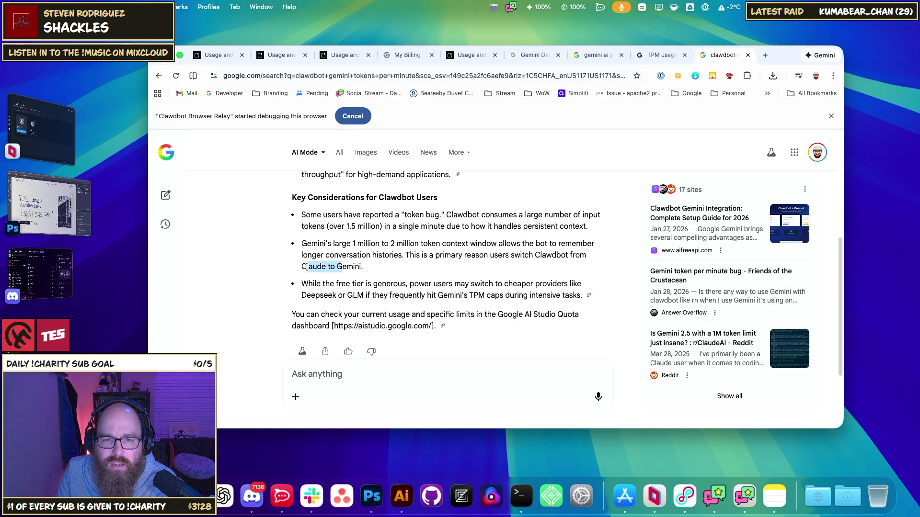
left_click(339, 291)
mouse_move(314, 284)
left_mouse_down()
mouse_move(477, 284)
mouse_move(494, 296)
left_mouse_up()
left_click(505, 288)
right_click(494, 295)
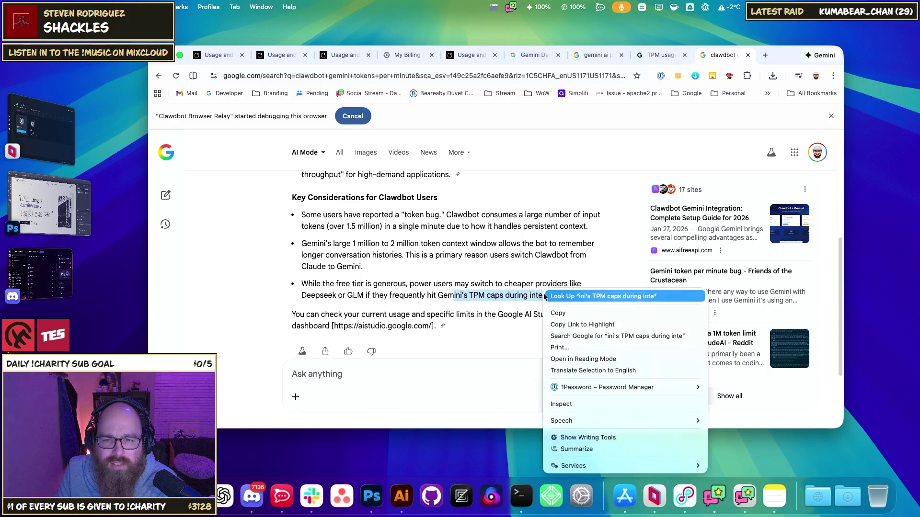
left_click(457, 298)
left_click(393, 249)
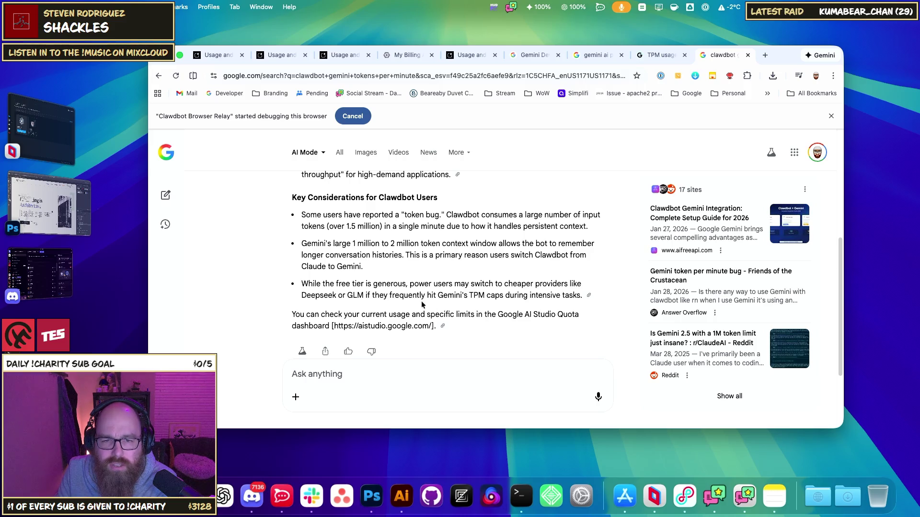
scroll(423, 291, "down", 3)
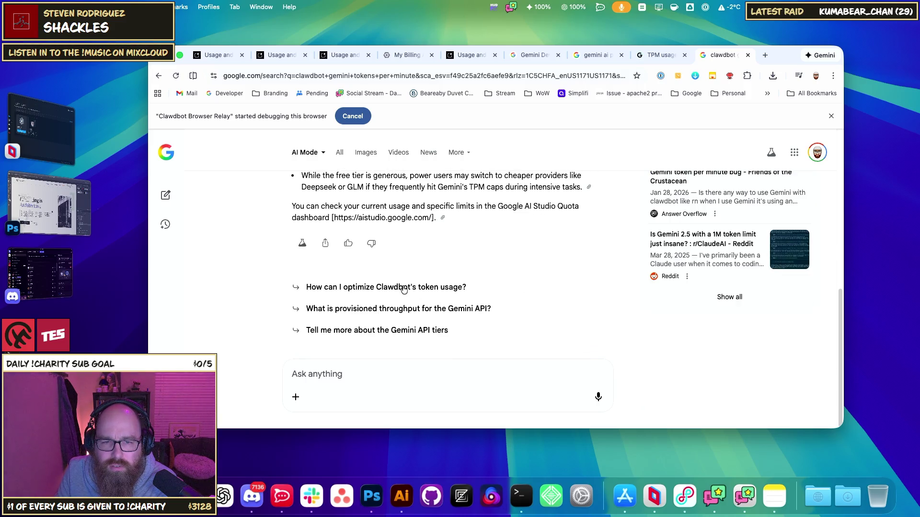
left_click(394, 288)
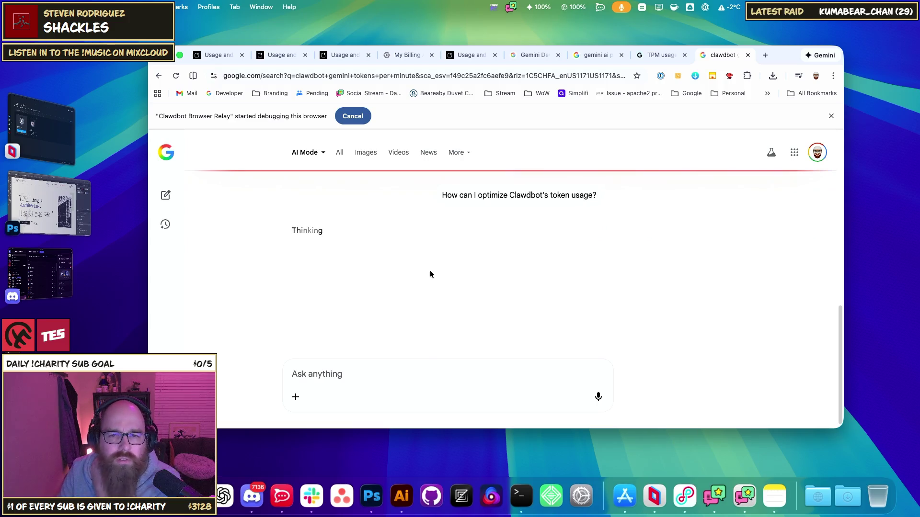